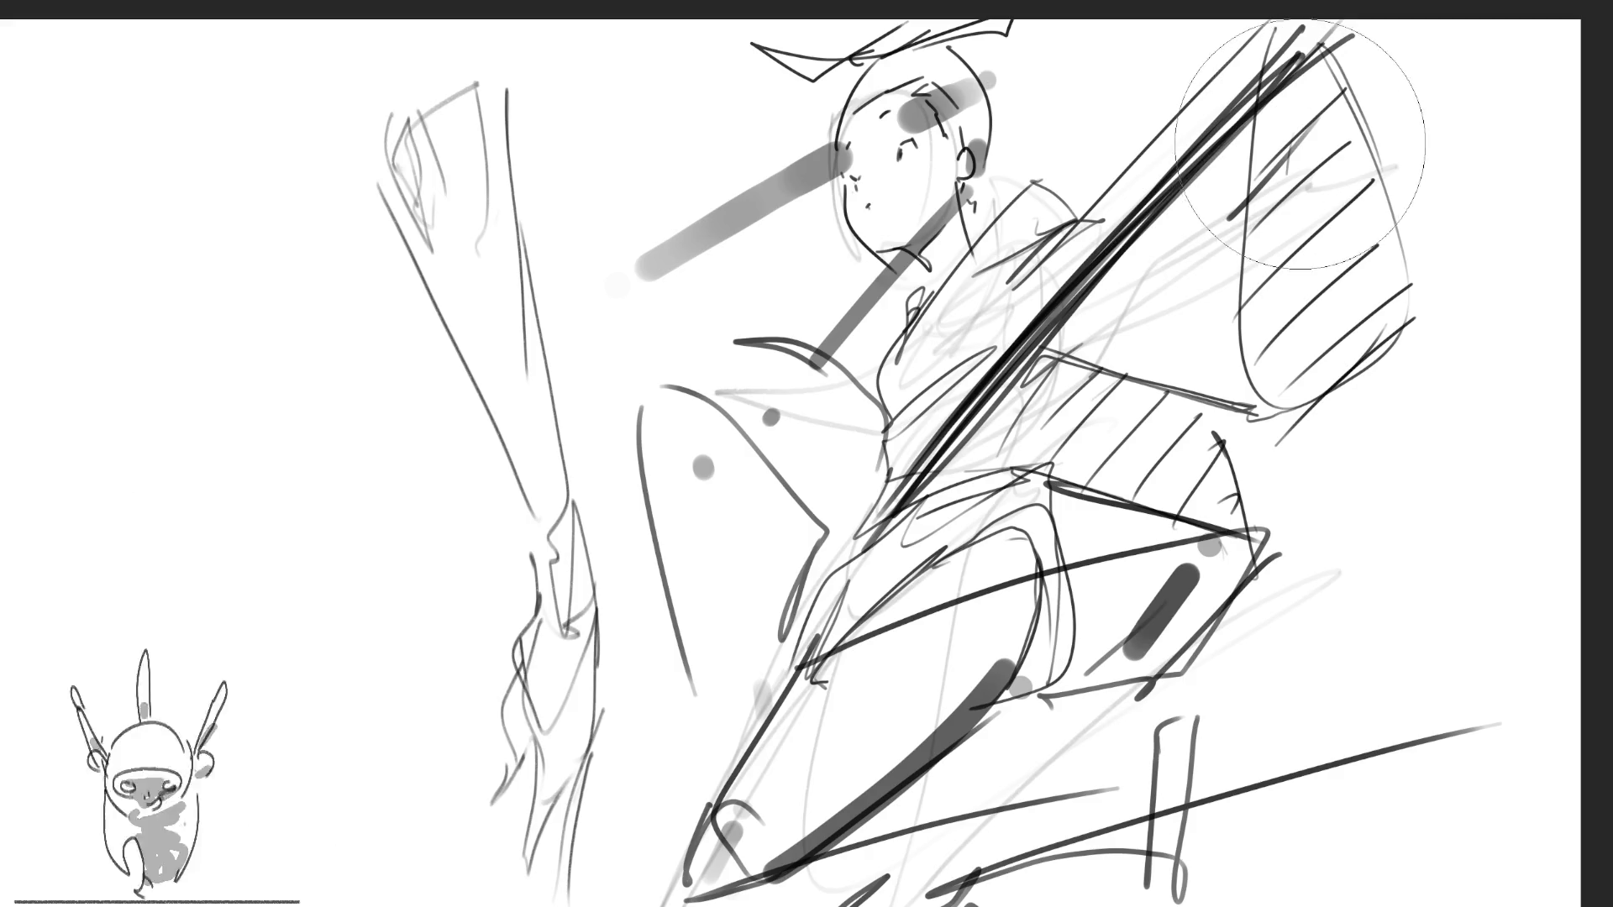
Add soft grey dabs and strokes over the hatched area, lower figure, bottom edge and left shape
click(1315, 160)
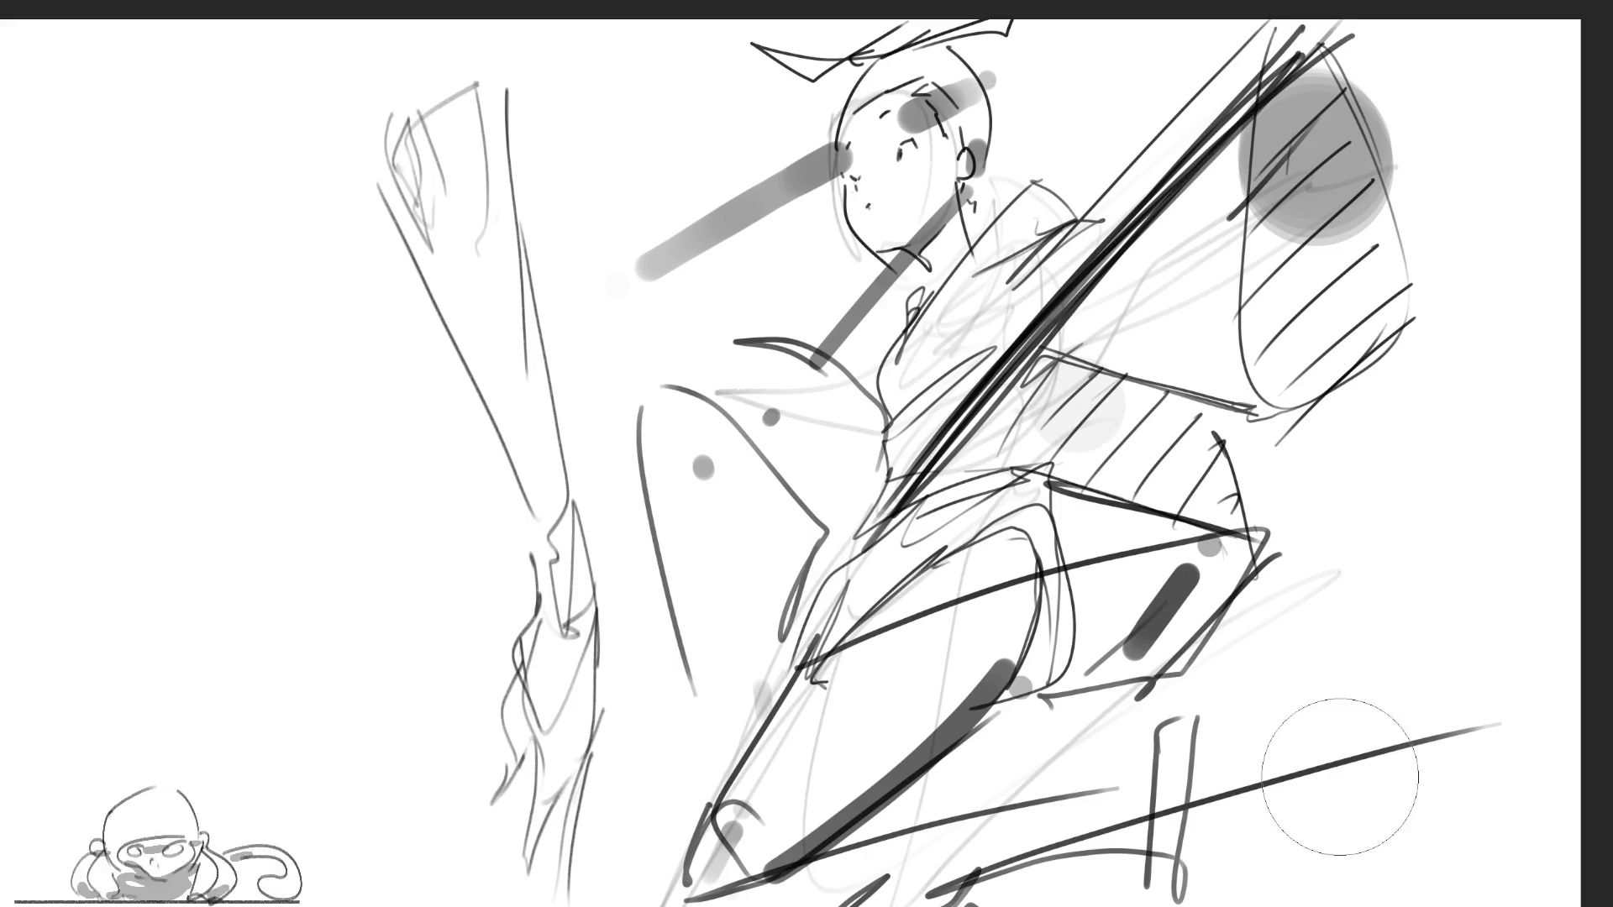
click(1157, 449)
click(1094, 426)
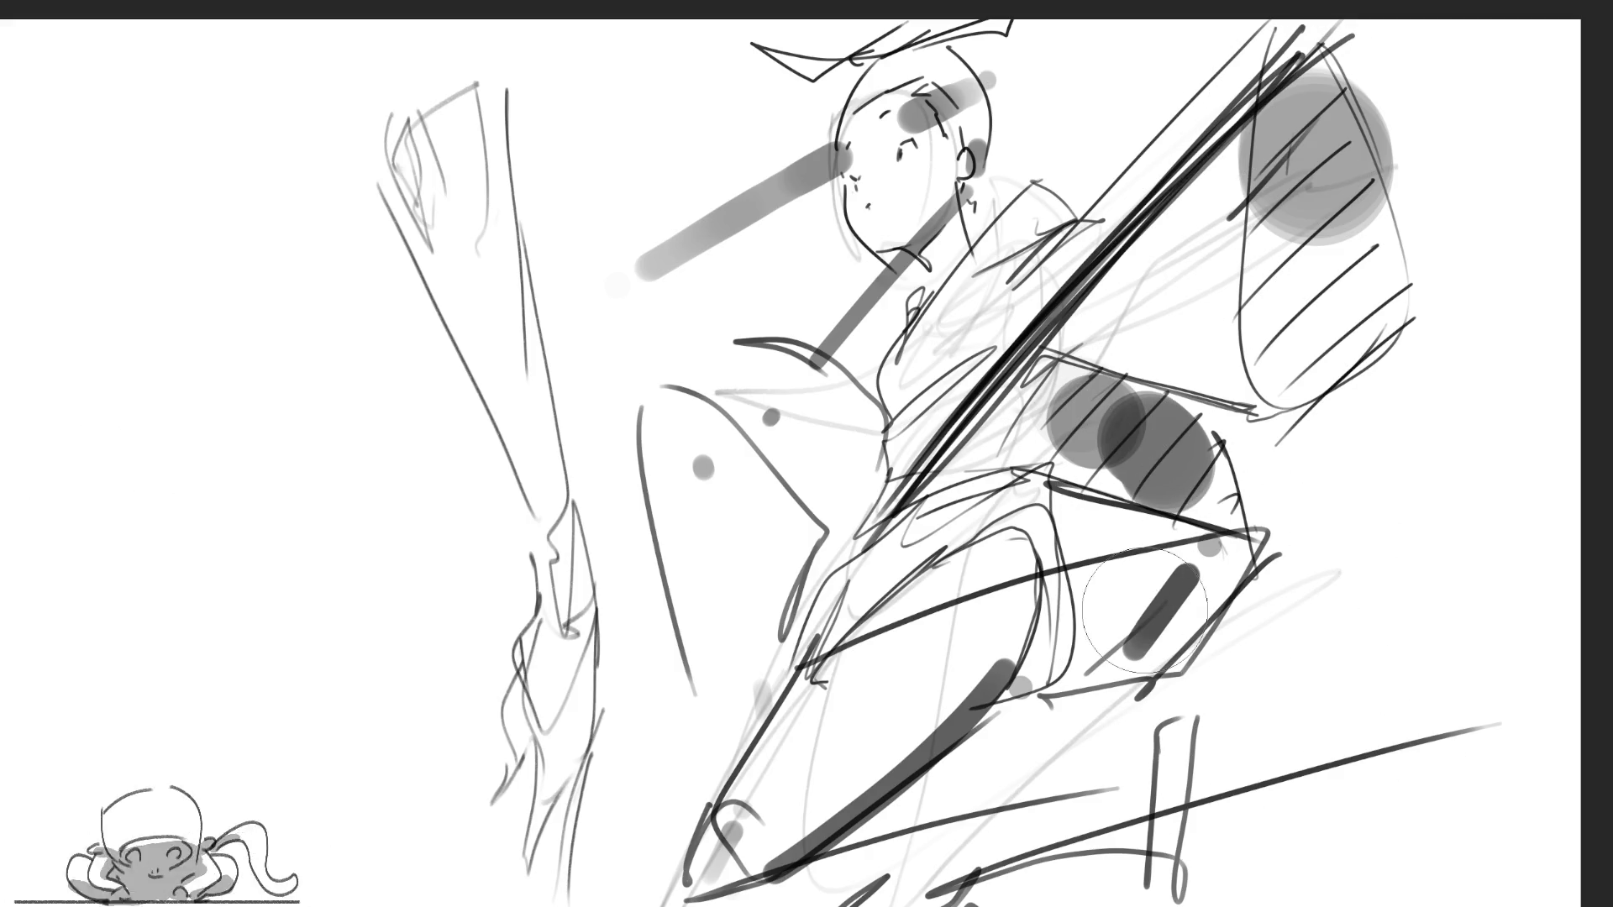
drag(1218, 567, 1037, 793)
click(840, 882)
drag(805, 892, 1126, 828)
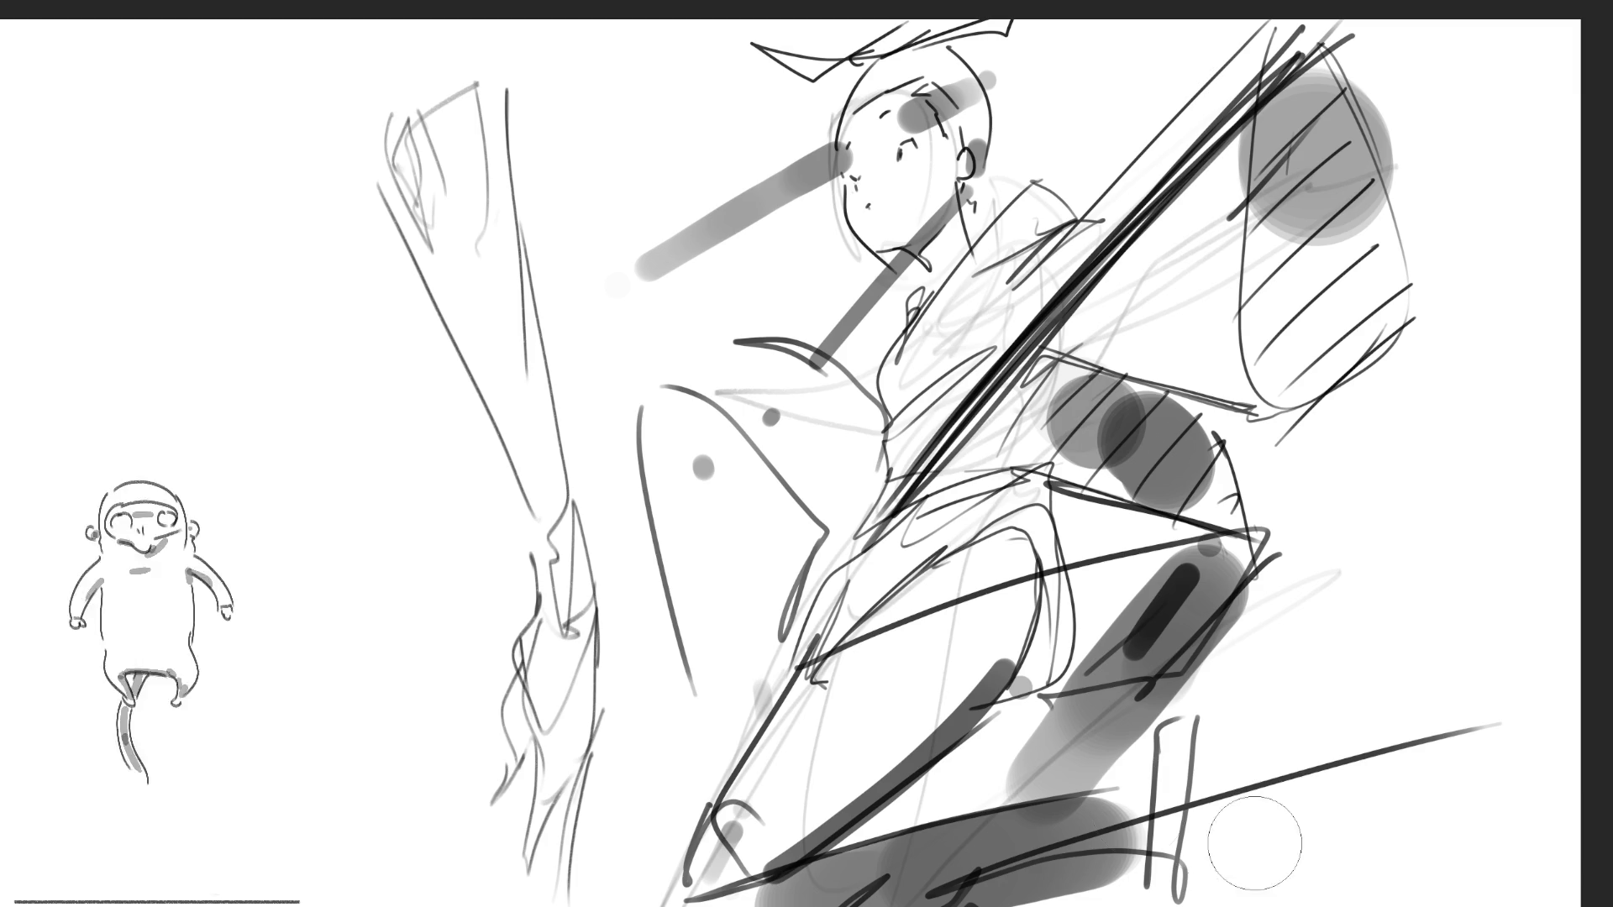
drag(705, 471, 739, 676)
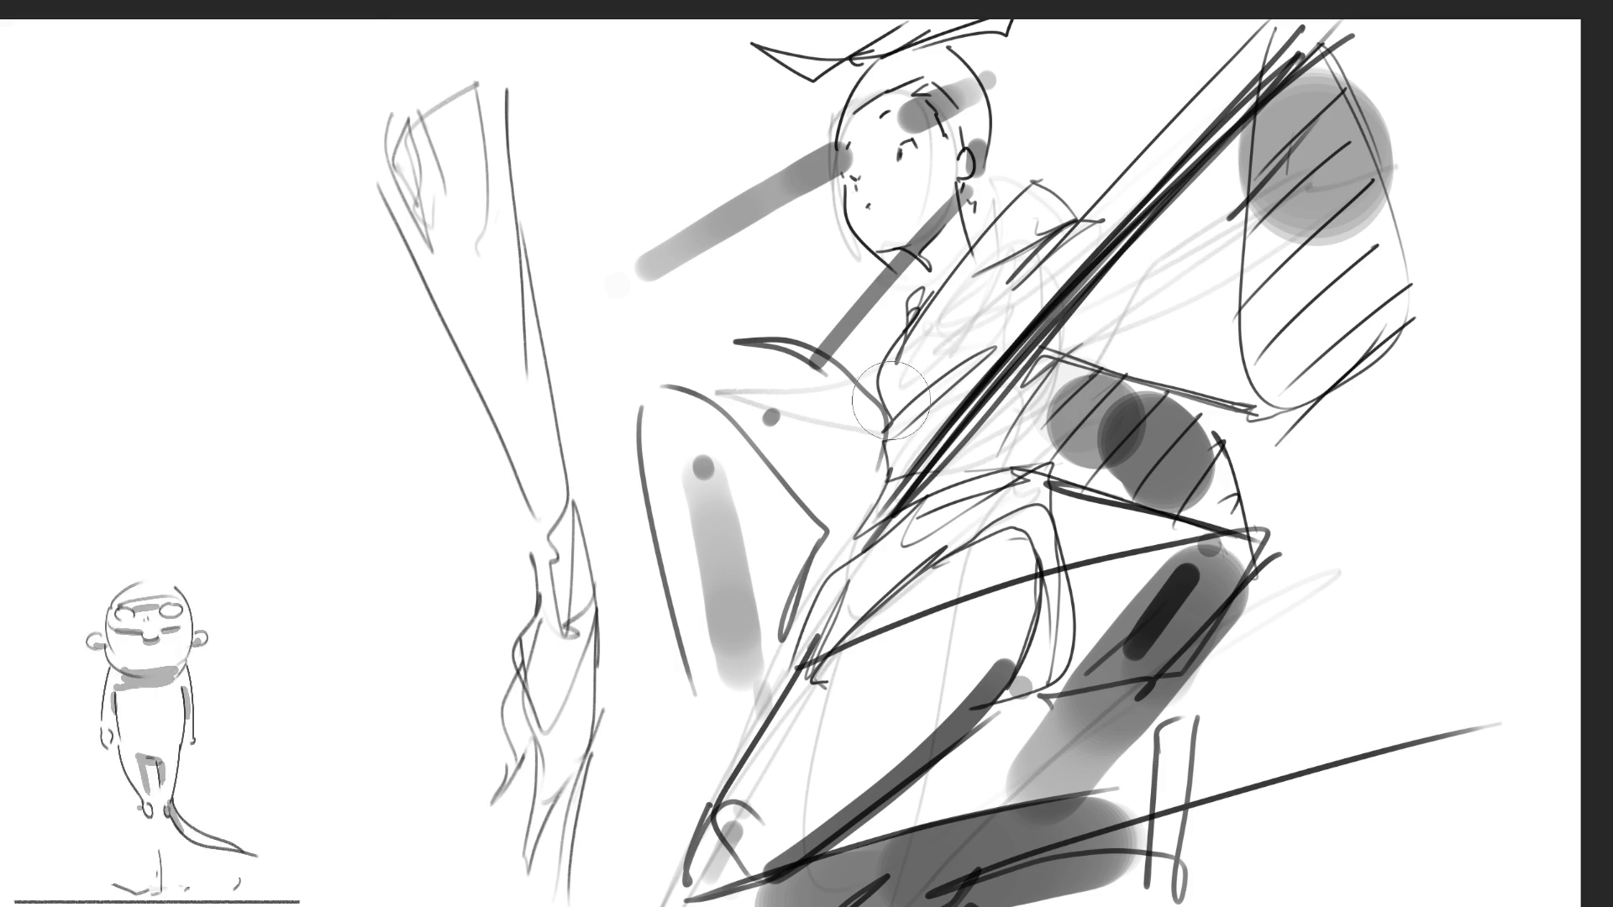
key(ctrl+t)
Move the figure sketch about 247 px left, commit the move, and pick a textured brush tip
drag(800, 415, 593, 415)
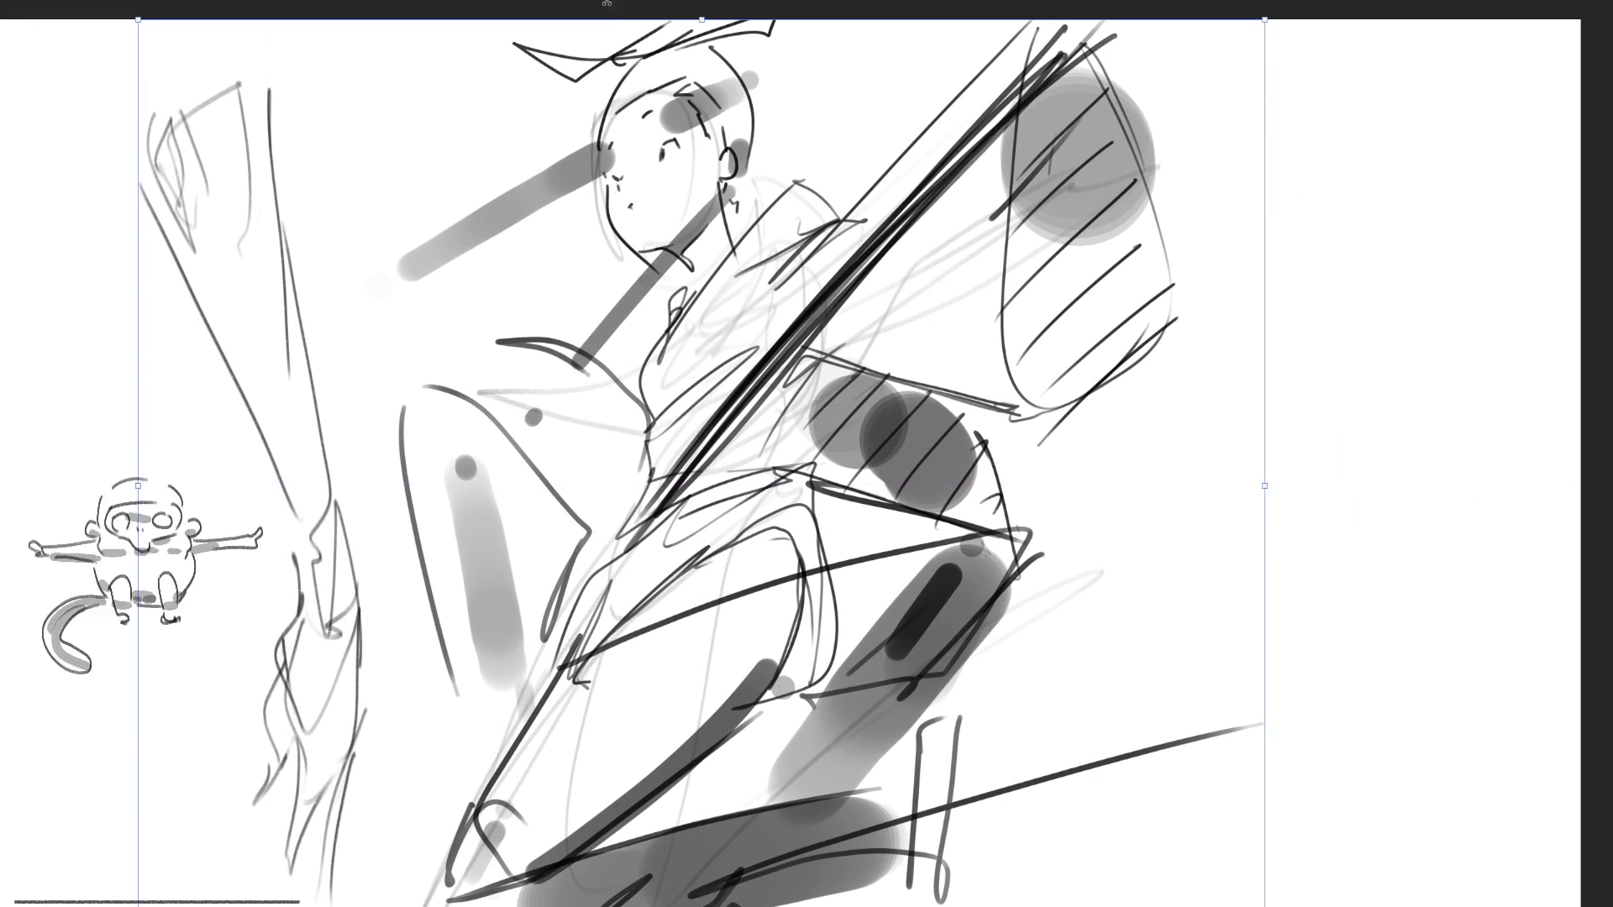
key(Return)
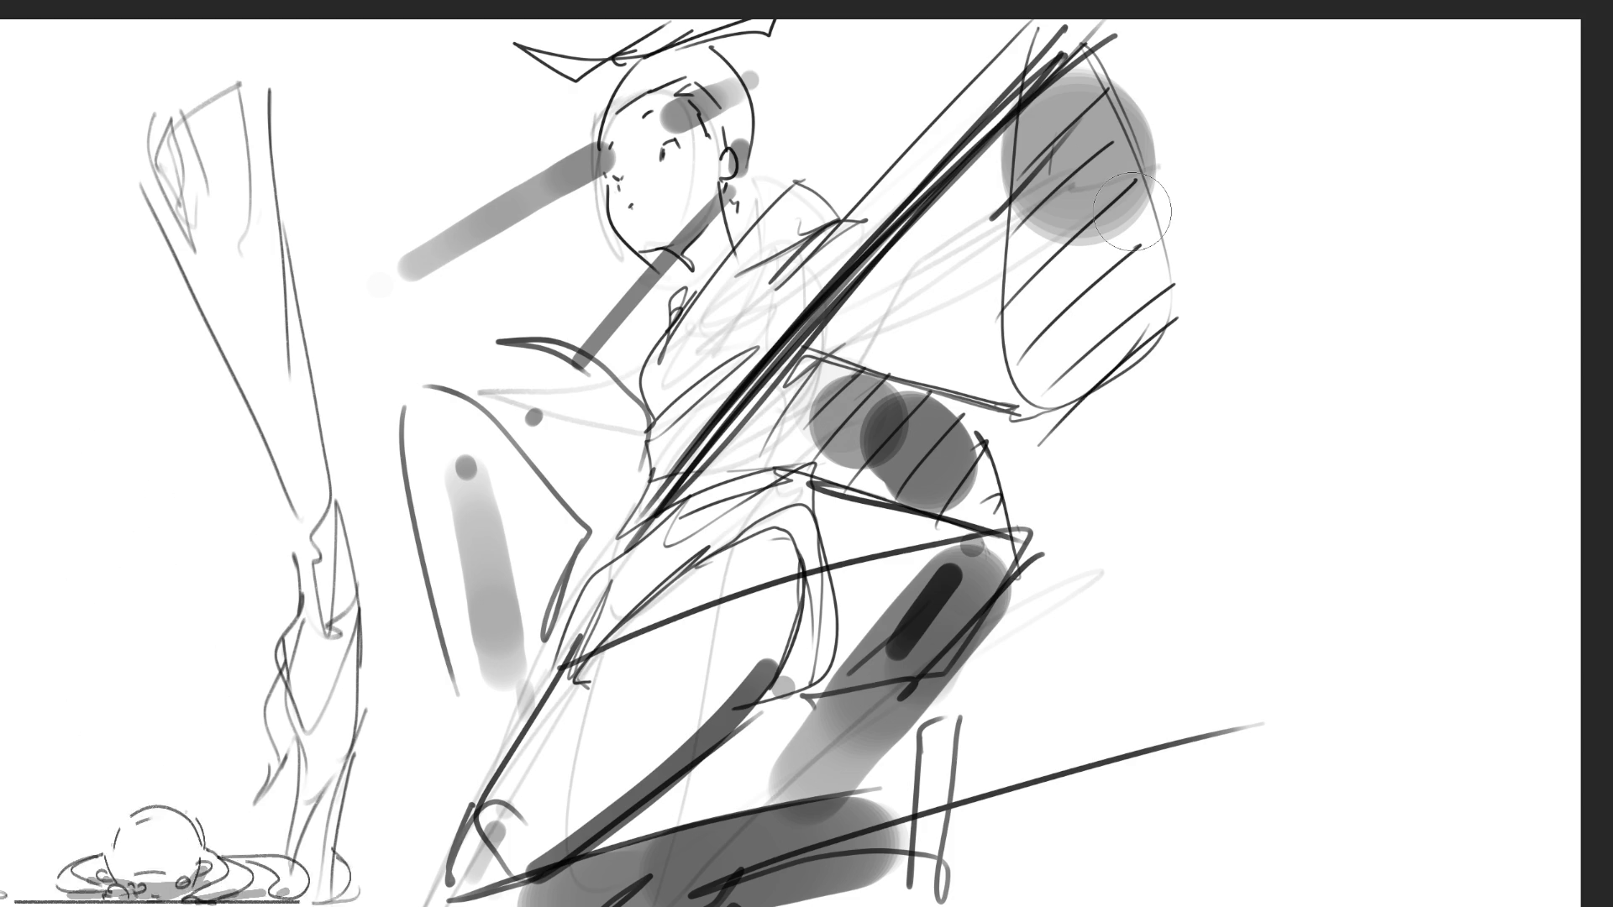
key(slash)
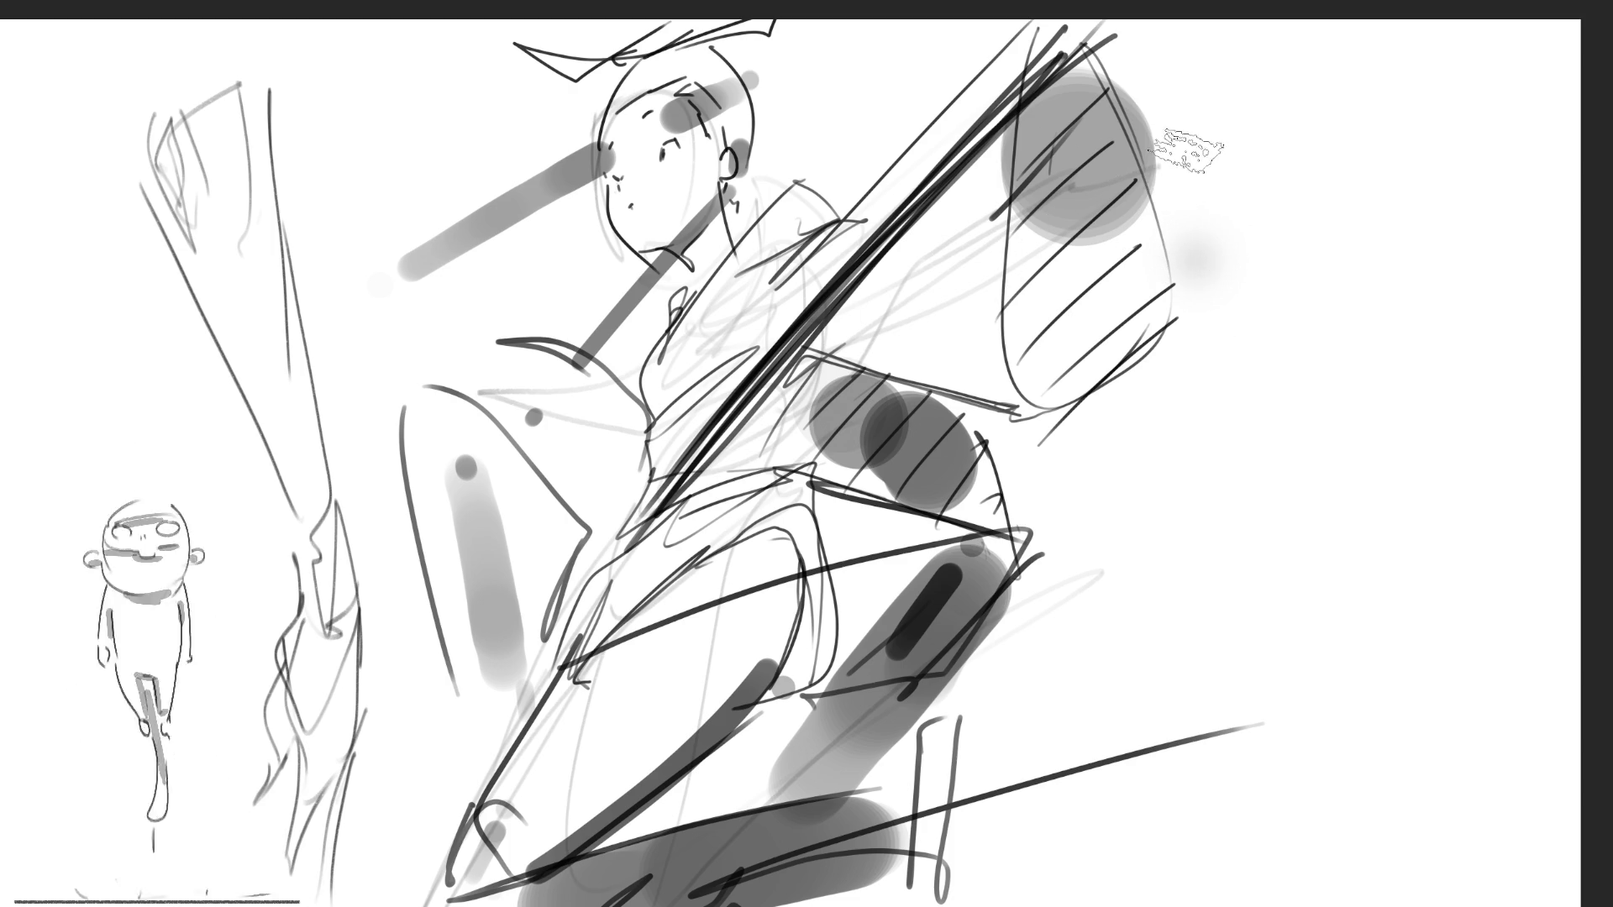
Paint the black hair mass with long textured strokes right of the sketch
drag(1187, 148, 1186, 529)
mouse_move(1260, 96)
mouse_down()
mouse_move(1174, 411)
mouse_move(1180, 530)
mouse_up()
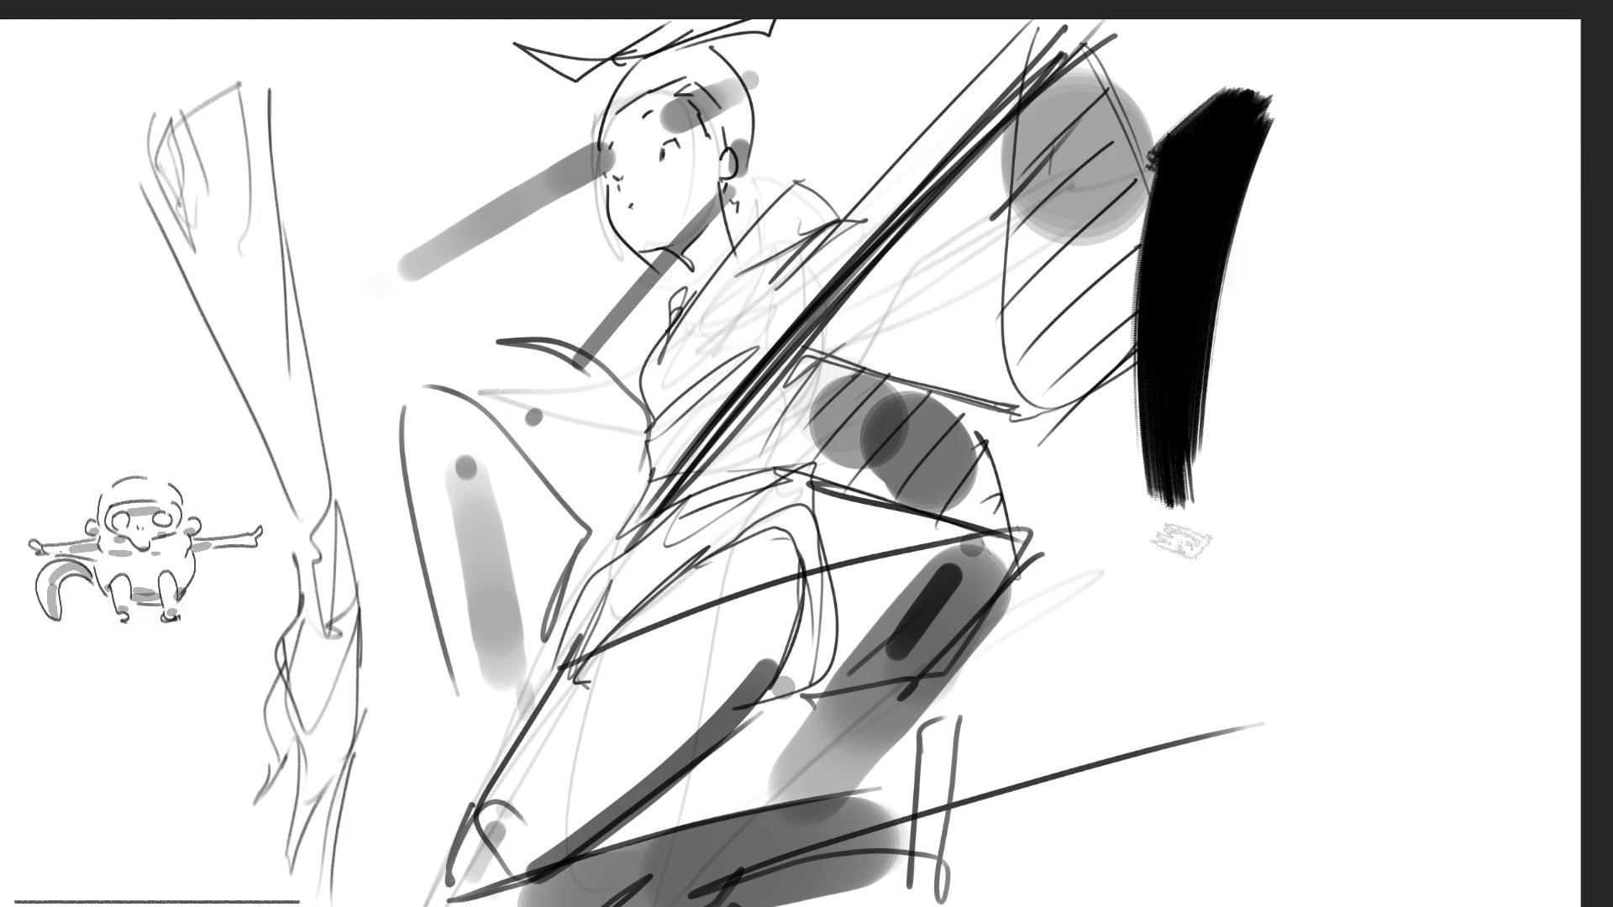
drag(1298, 91, 1327, 84)
drag(1306, 105, 1382, 262)
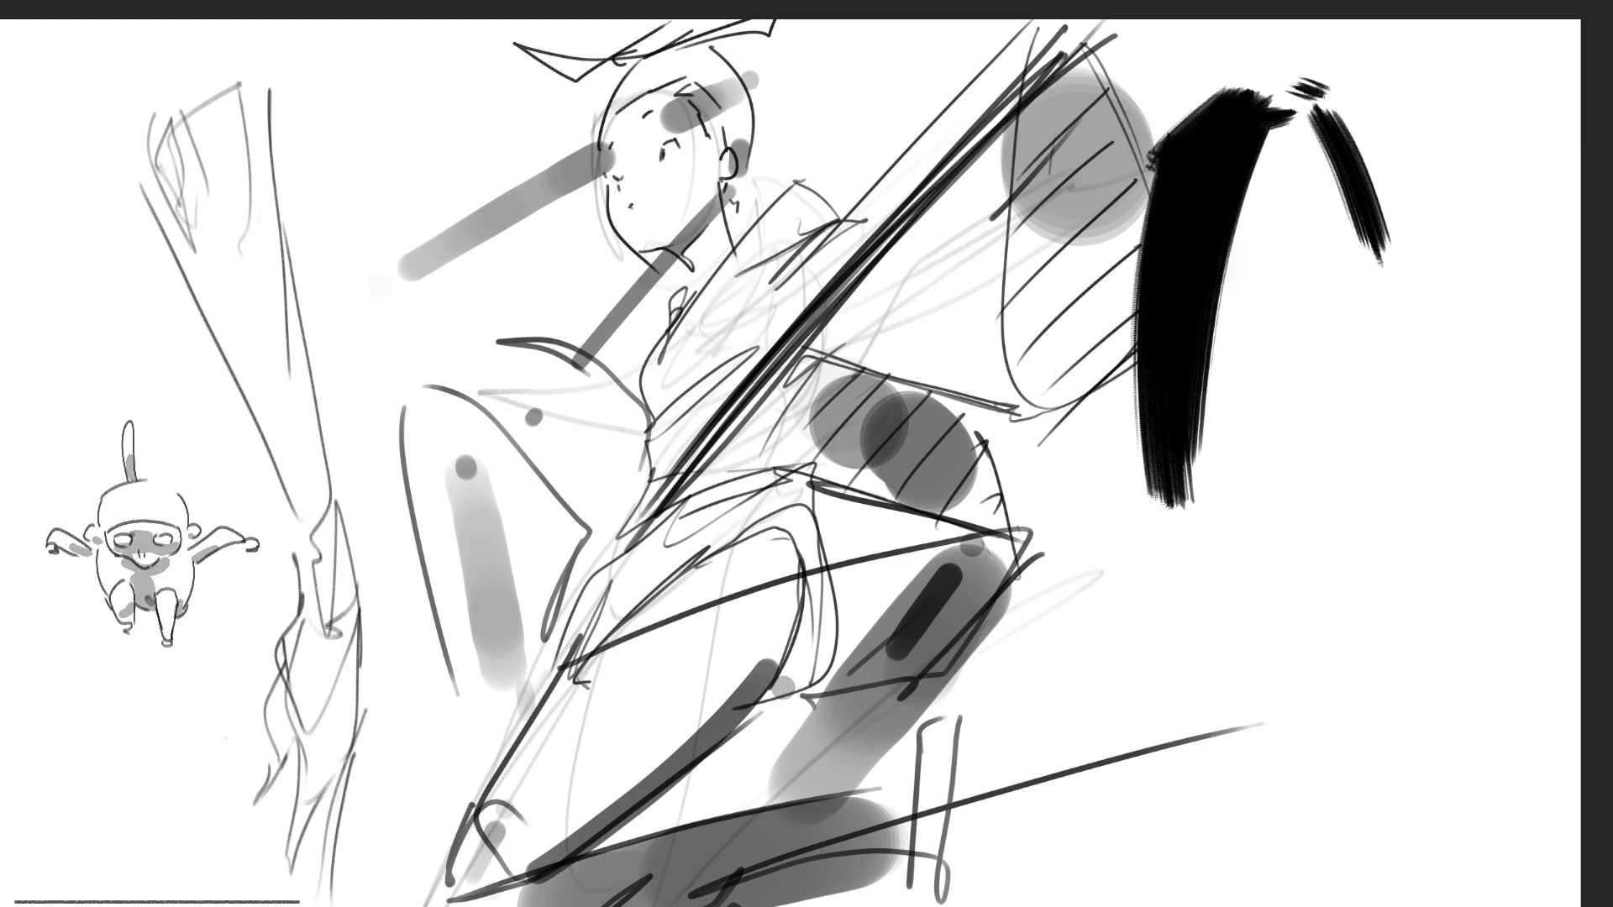
Fill the face and neck reddish-brown, add a dark neck line, and draw the camisole's top edge
drag(1285, 147, 1289, 458)
drag(1344, 143, 1356, 441)
mouse_move(1277, 163)
mouse_down()
mouse_move(1386, 470)
mouse_move(1398, 353)
mouse_move(1226, 588)
mouse_move(1201, 546)
mouse_move(1050, 587)
mouse_move(1310, 622)
mouse_move(1419, 609)
mouse_up()
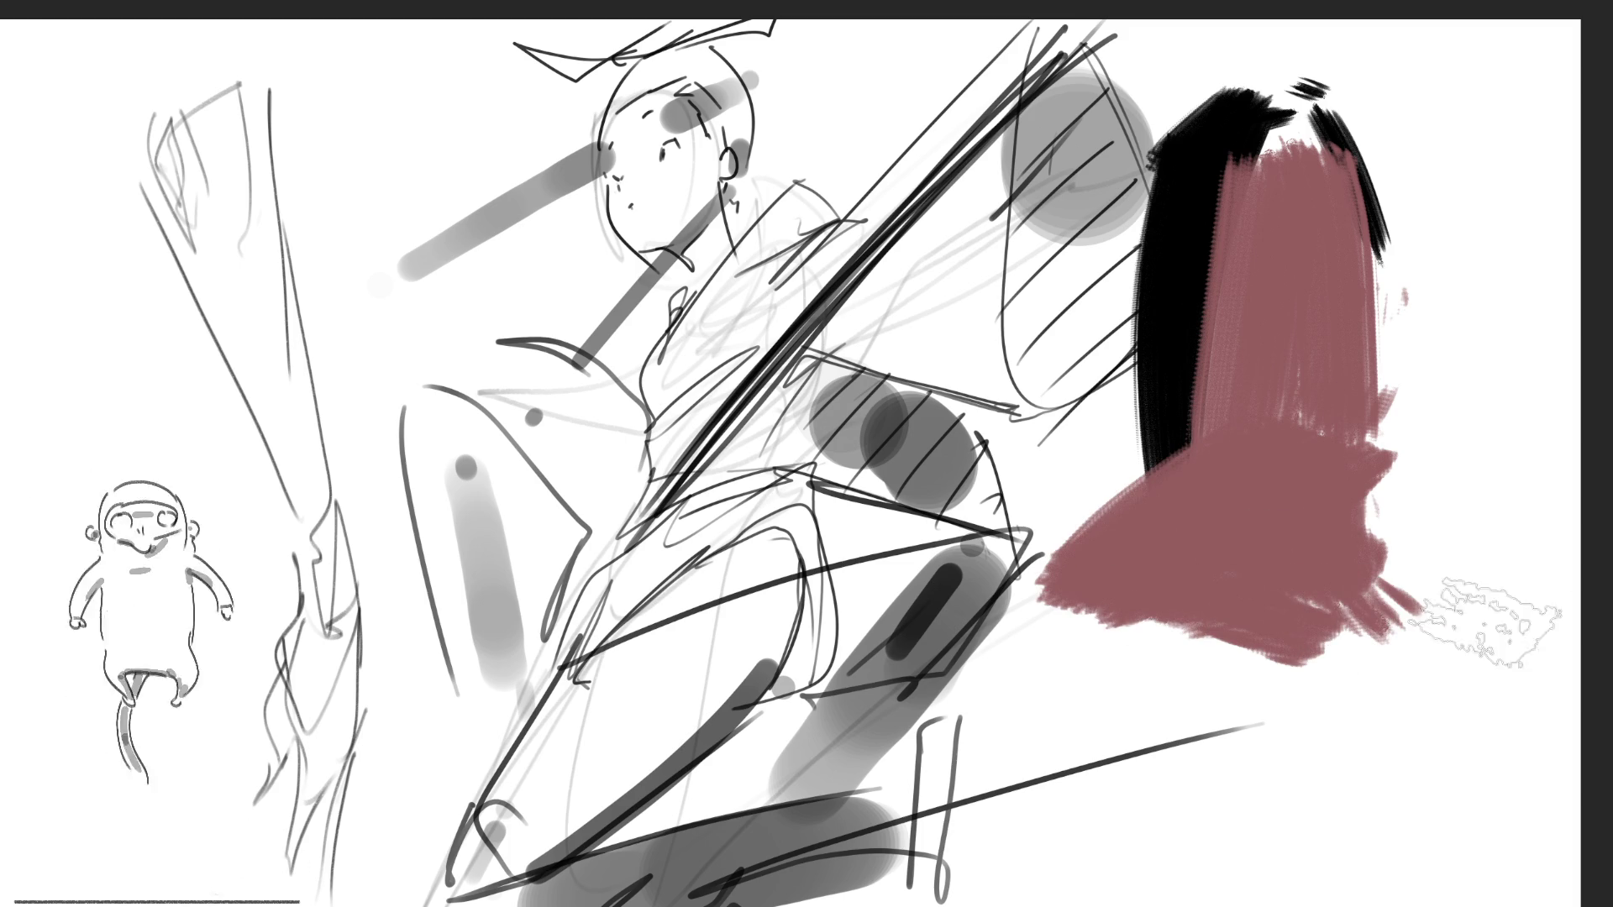
drag(1308, 456, 1390, 575)
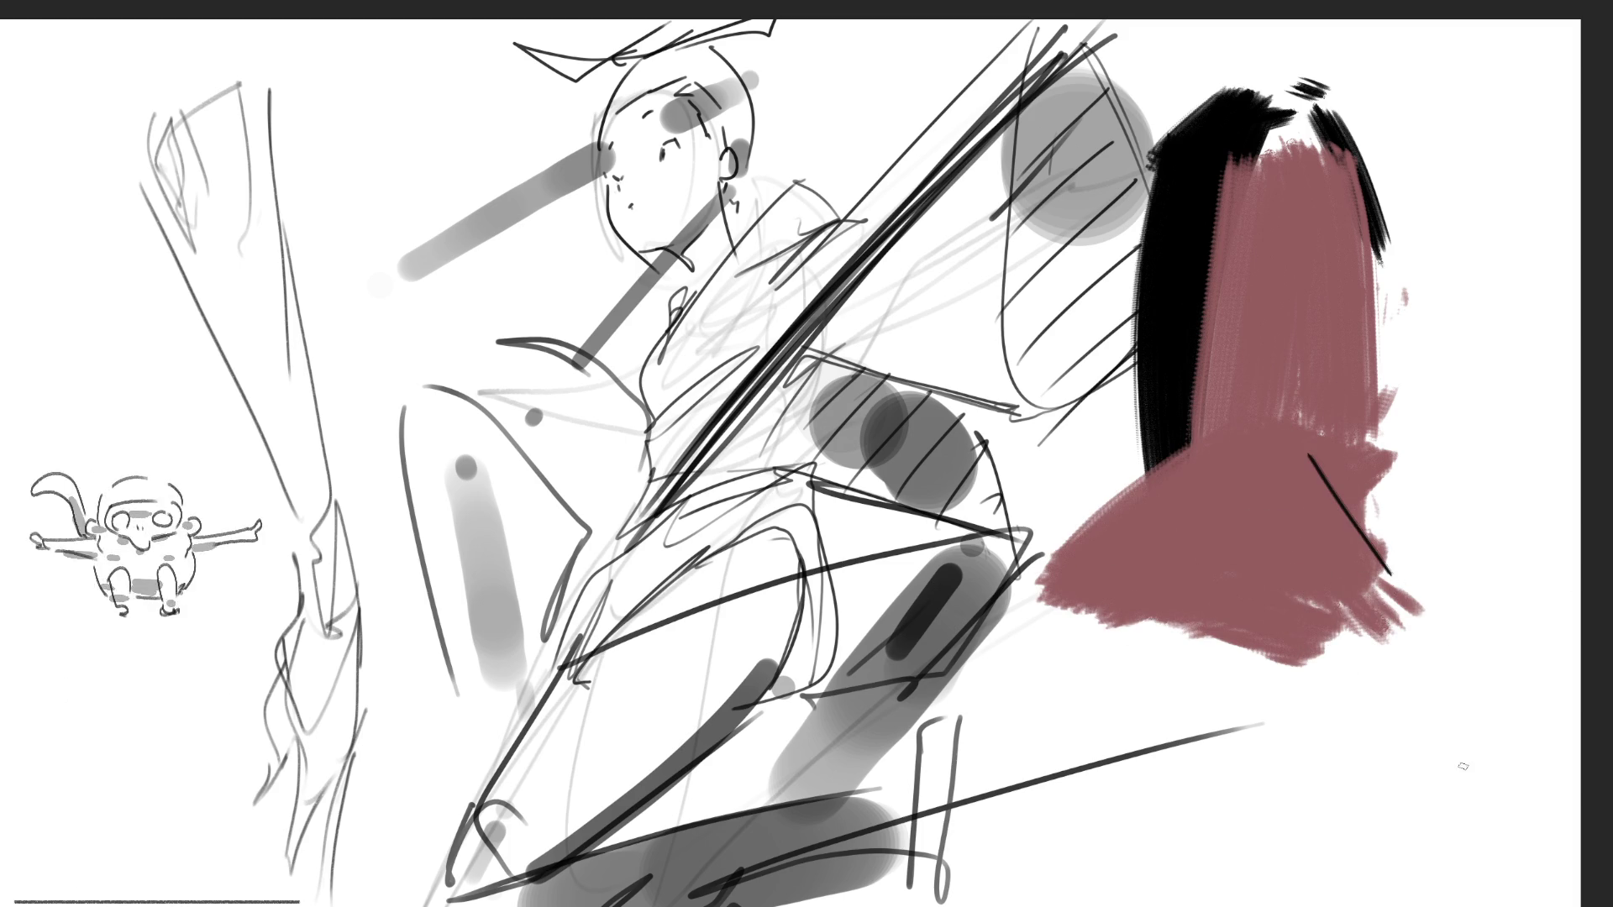
mouse_move(1176, 697)
mouse_down()
mouse_move(1324, 670)
mouse_move(1451, 715)
mouse_move(1243, 806)
mouse_move(1310, 832)
mouse_up()
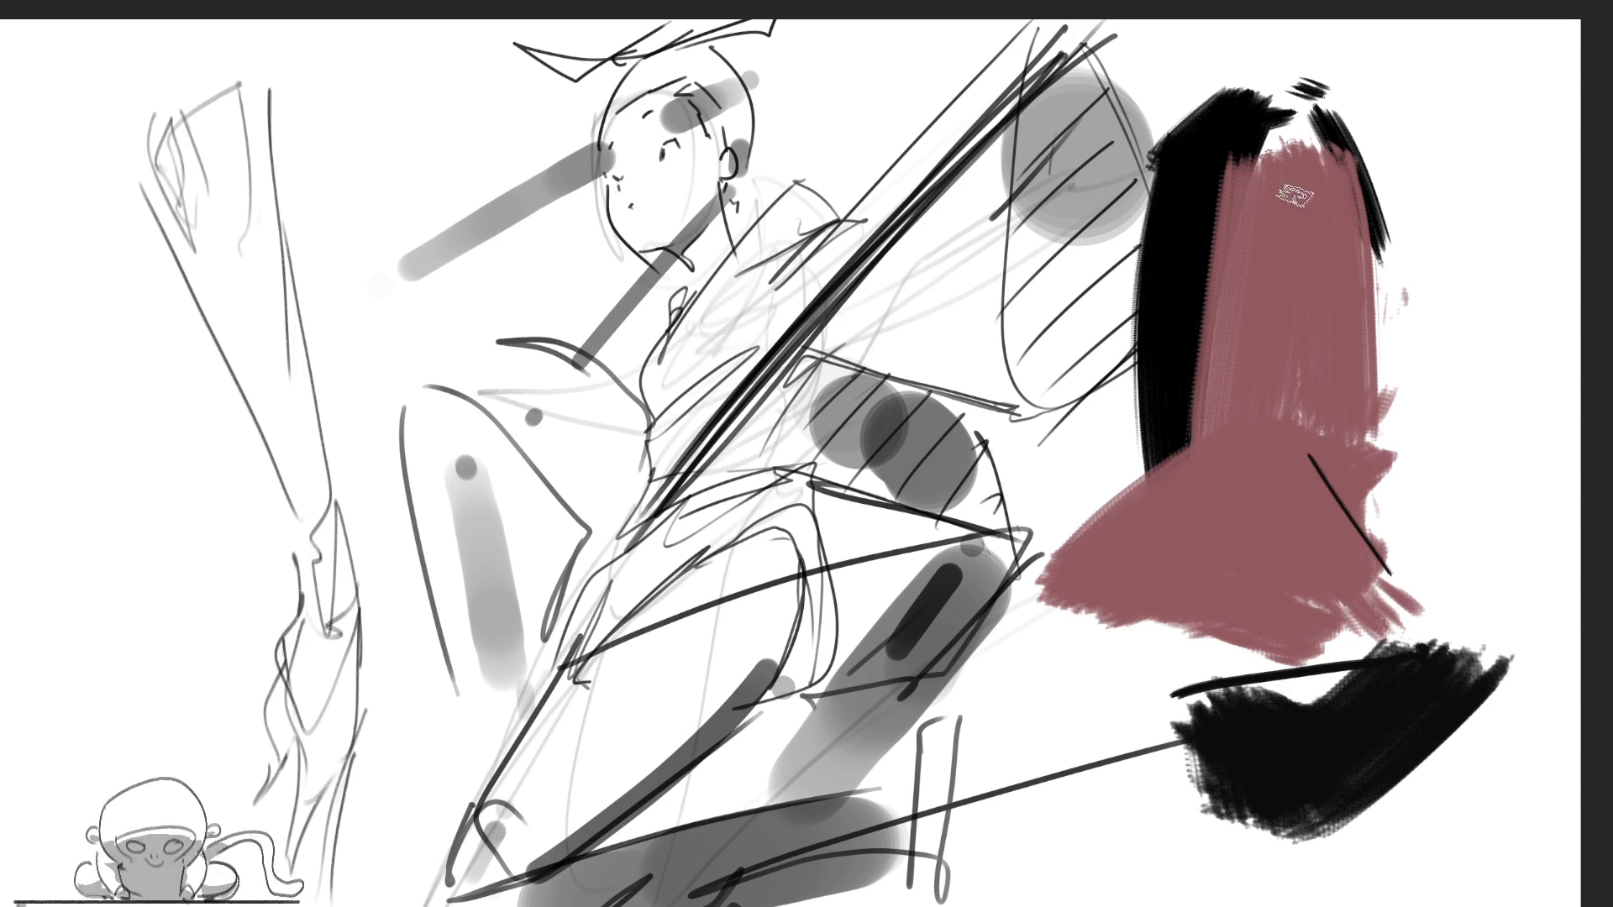
Fill the hair solid black on its left, top and right sides, adding a curving strand
mouse_move(1218, 135)
mouse_down()
mouse_move(1255, 441)
mouse_move(1248, 374)
mouse_move(1251, 422)
mouse_up()
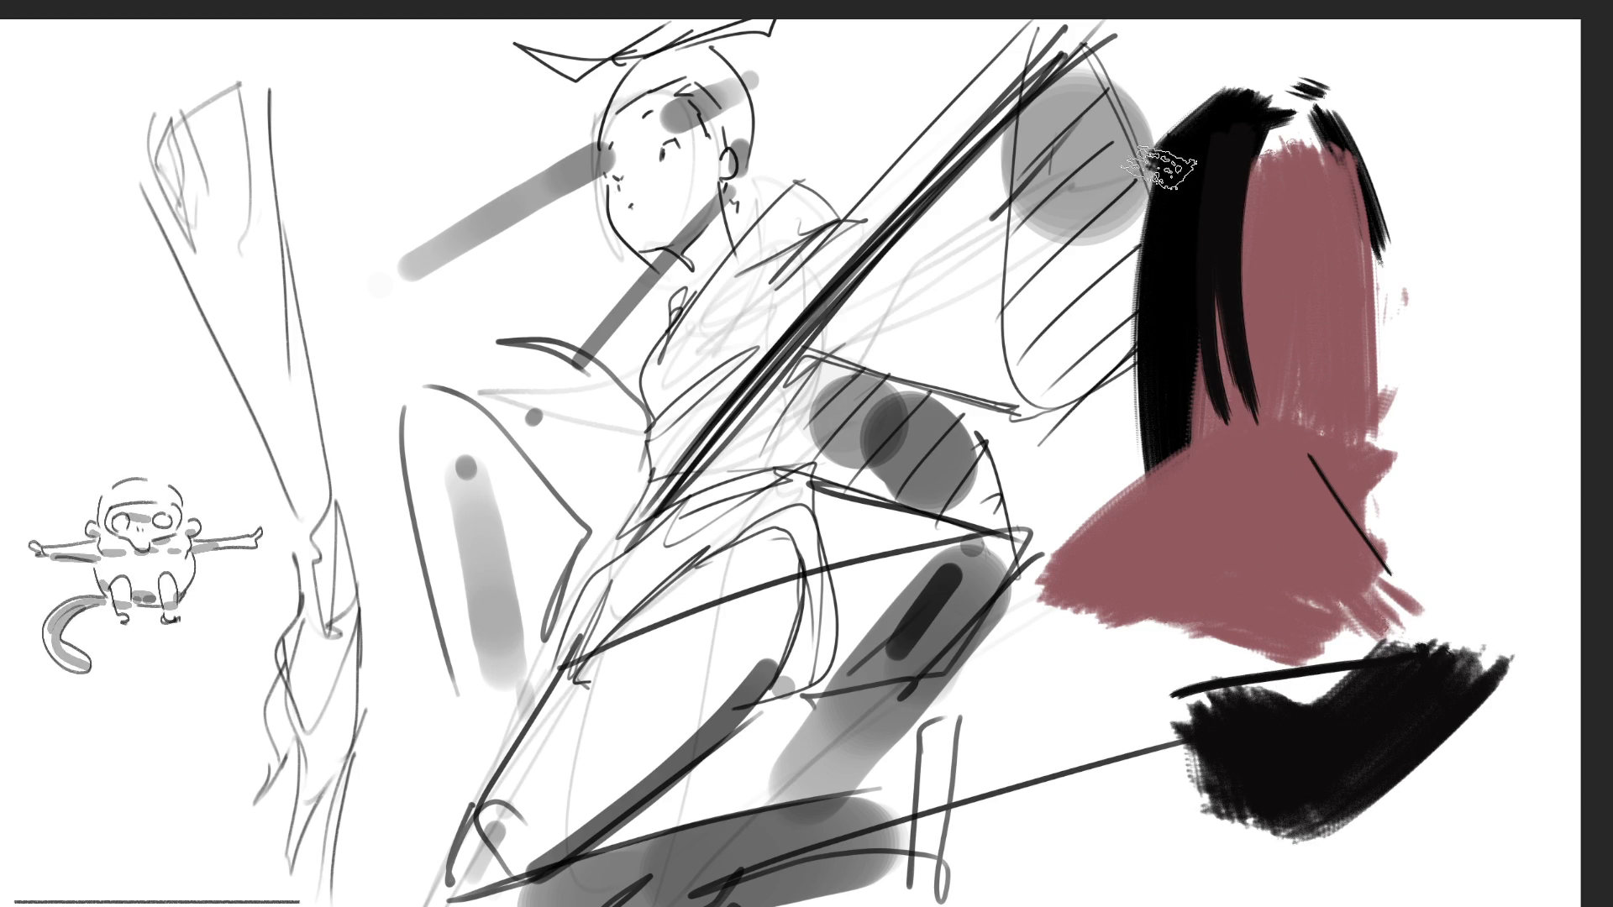
drag(1153, 163, 1107, 420)
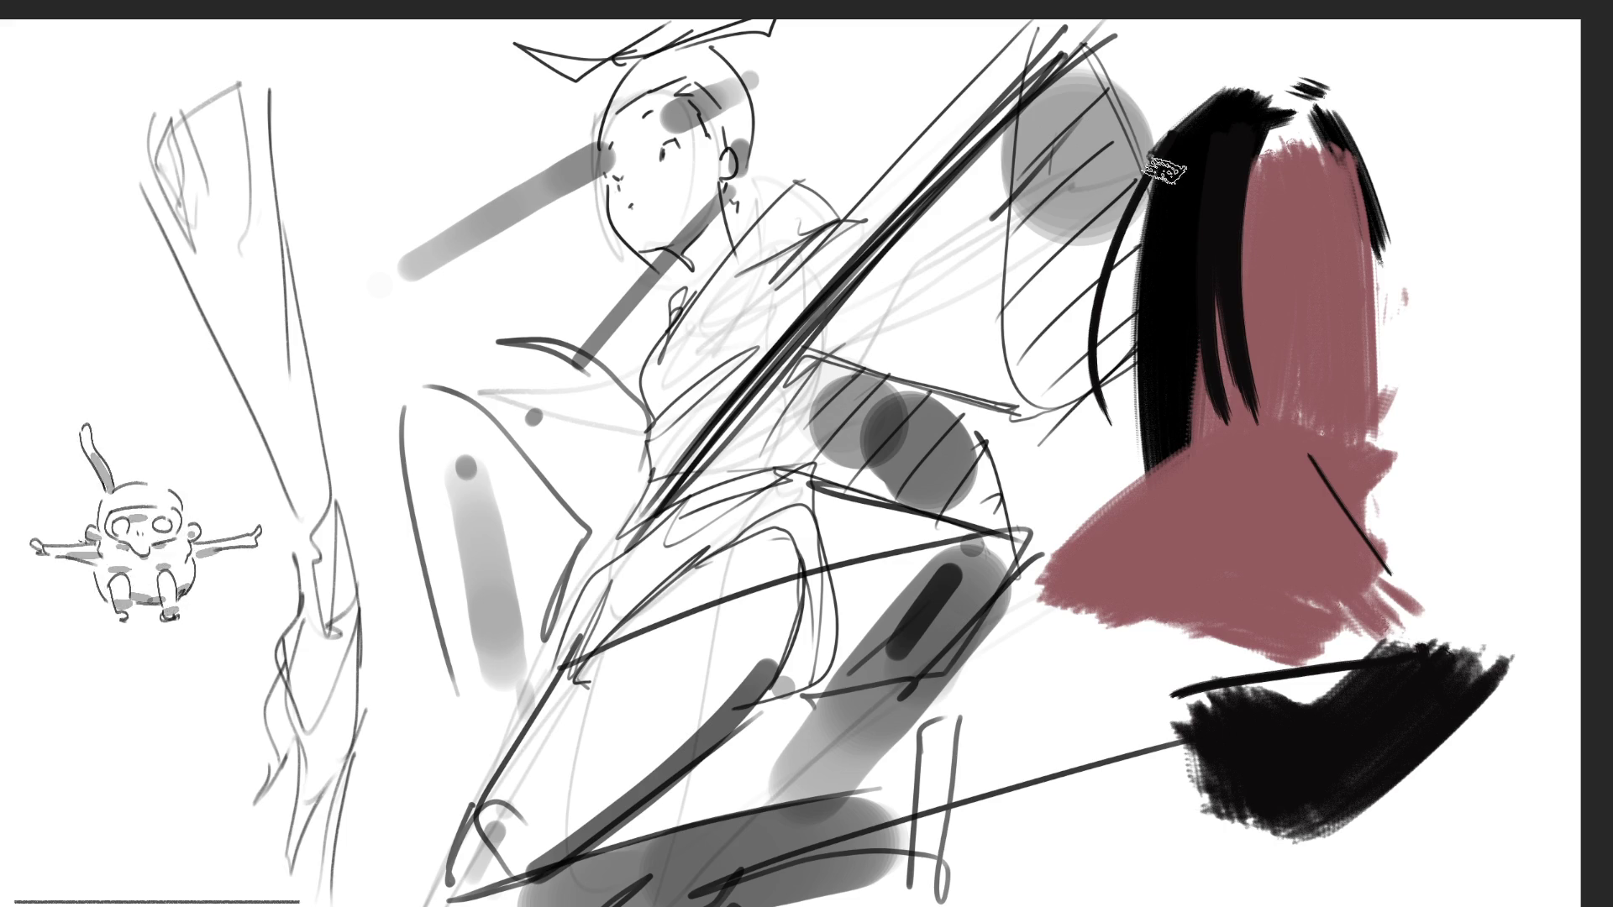
drag(1162, 177, 1117, 424)
mouse_move(1223, 139)
mouse_down()
mouse_move(1185, 420)
mouse_move(1228, 387)
mouse_up()
mouse_move(1297, 128)
mouse_down()
mouse_move(1276, 117)
mouse_move(1243, 146)
mouse_up()
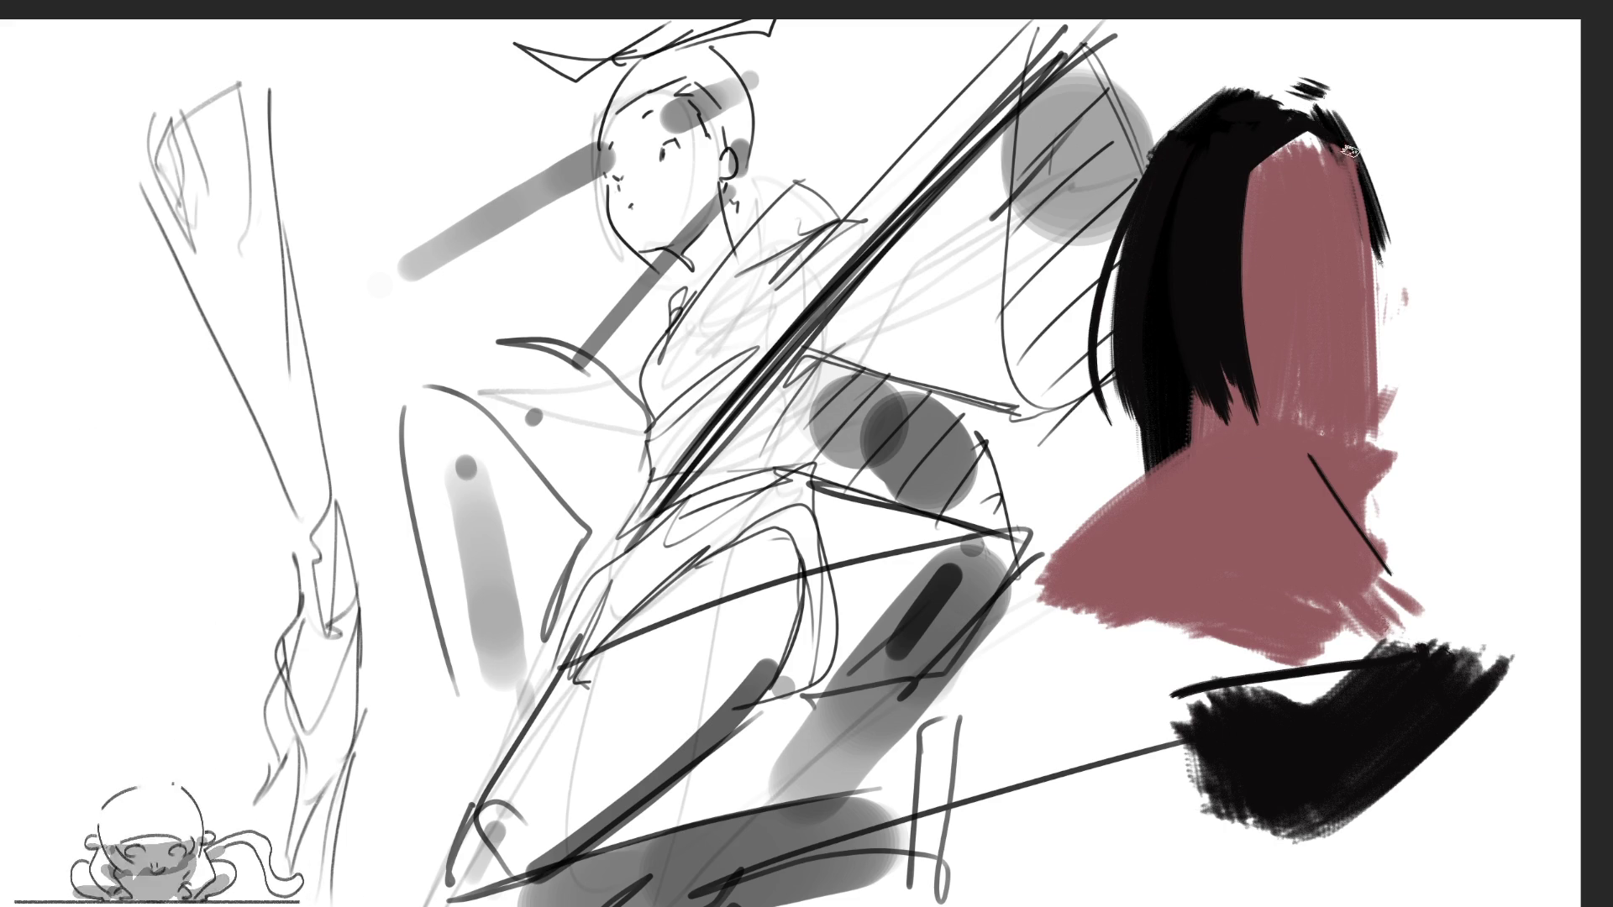
drag(1348, 154, 1363, 368)
drag(1373, 146, 1398, 369)
drag(1378, 252, 1424, 374)
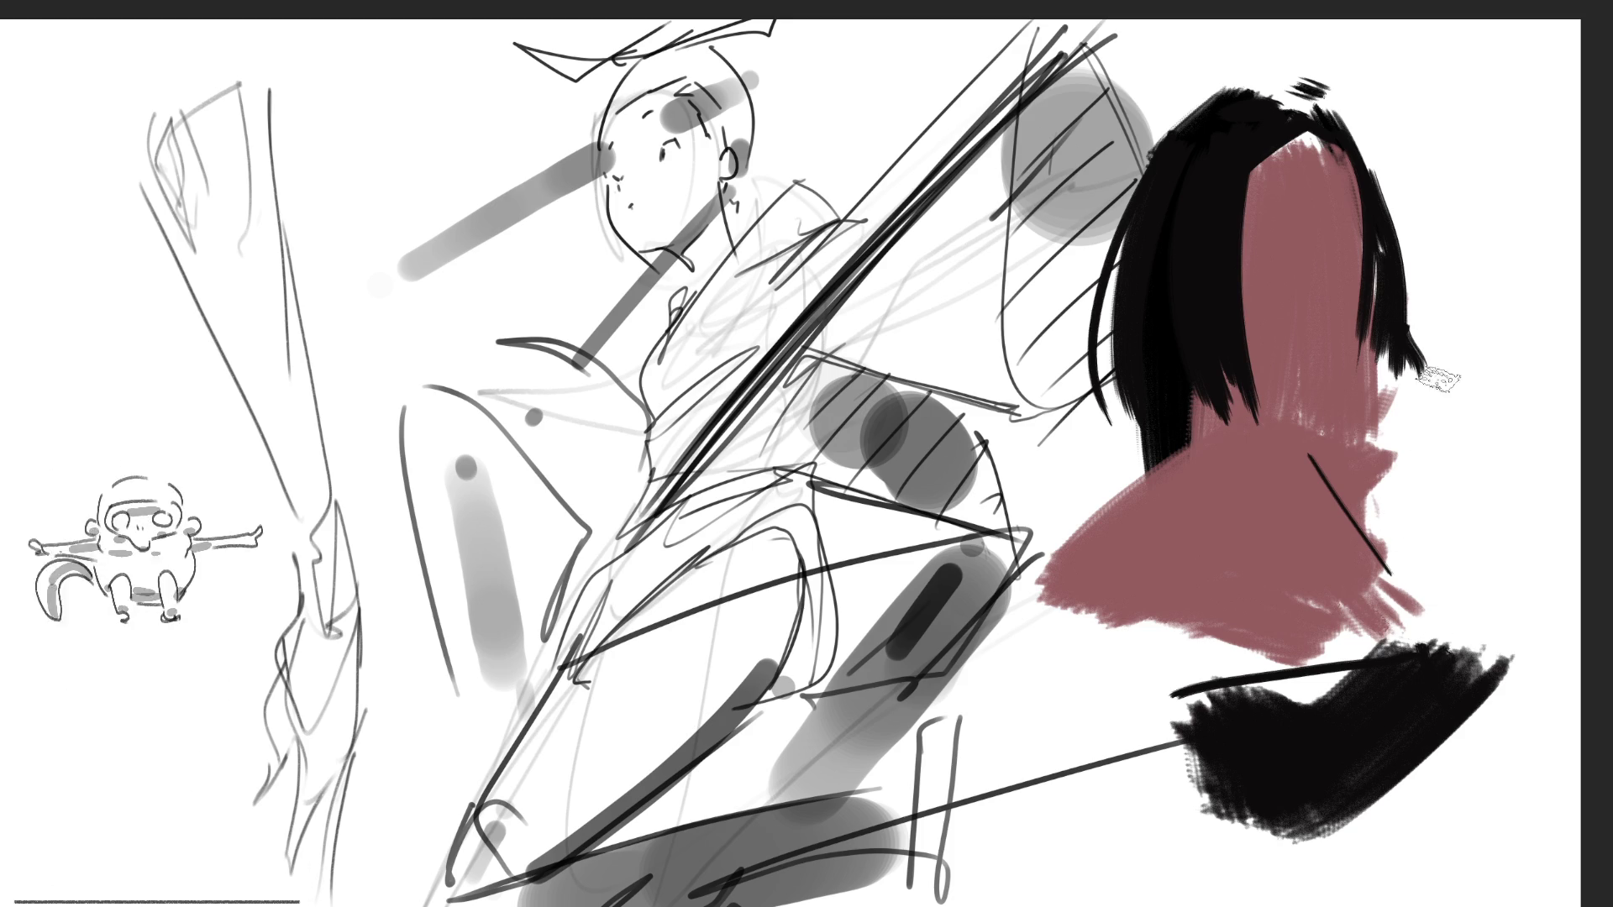
drag(1411, 319, 1340, 416)
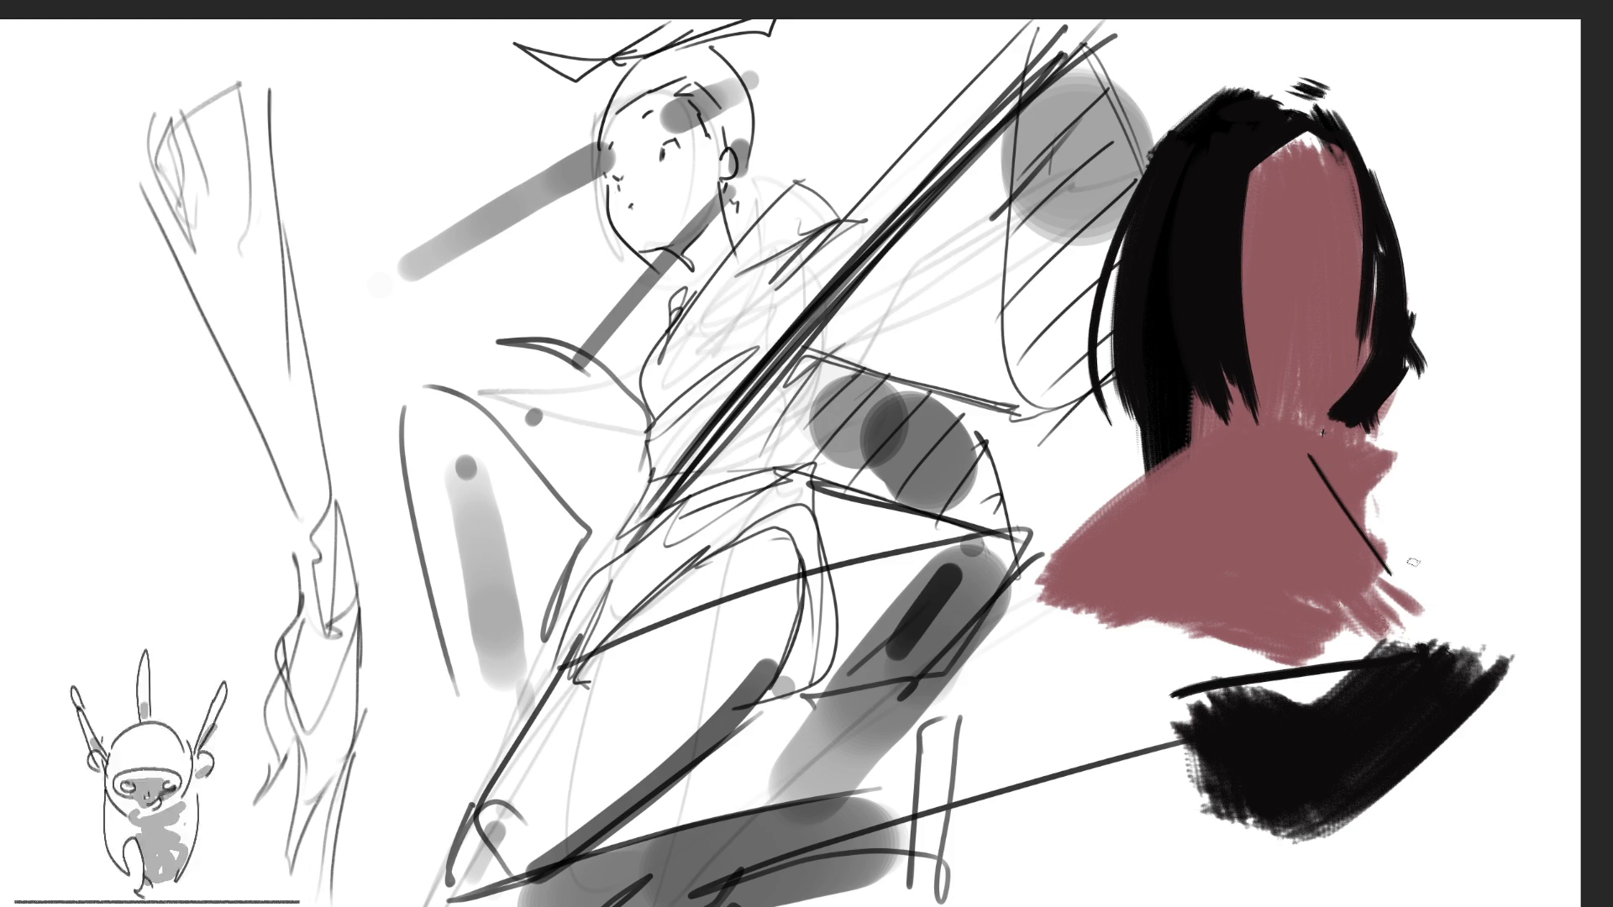
Add a white neck highlight, darken the hair's lower edge, and undo the trial face shading
drag(1335, 430, 1338, 475)
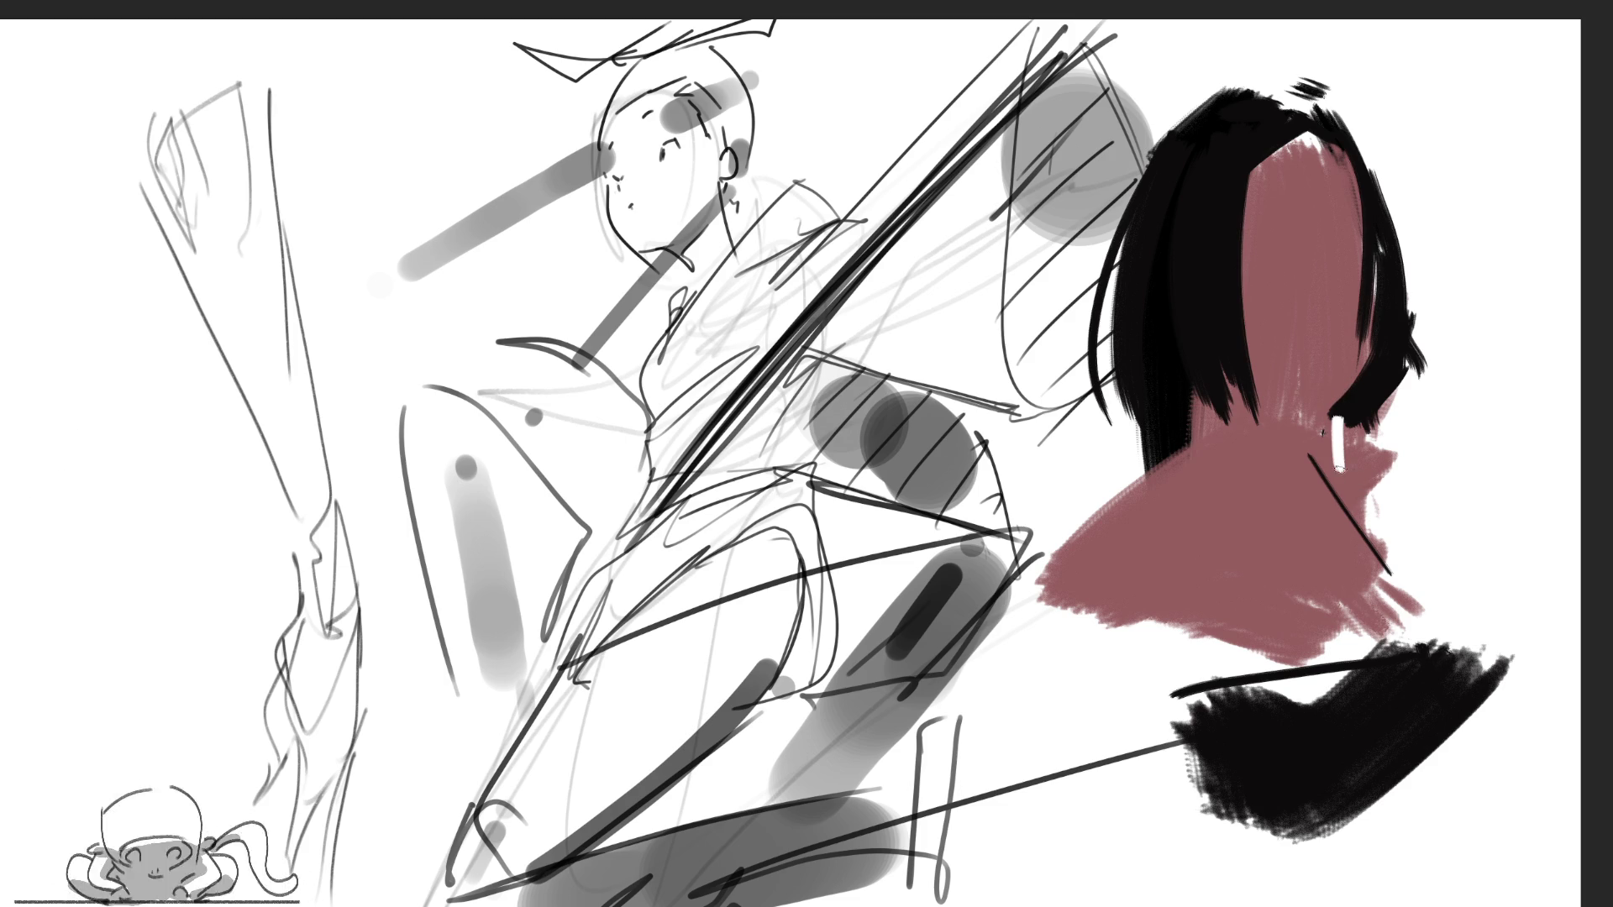
mouse_move(1346, 435)
mouse_down()
mouse_move(1390, 401)
mouse_move(1356, 500)
mouse_move(1386, 407)
mouse_move(1399, 416)
mouse_up()
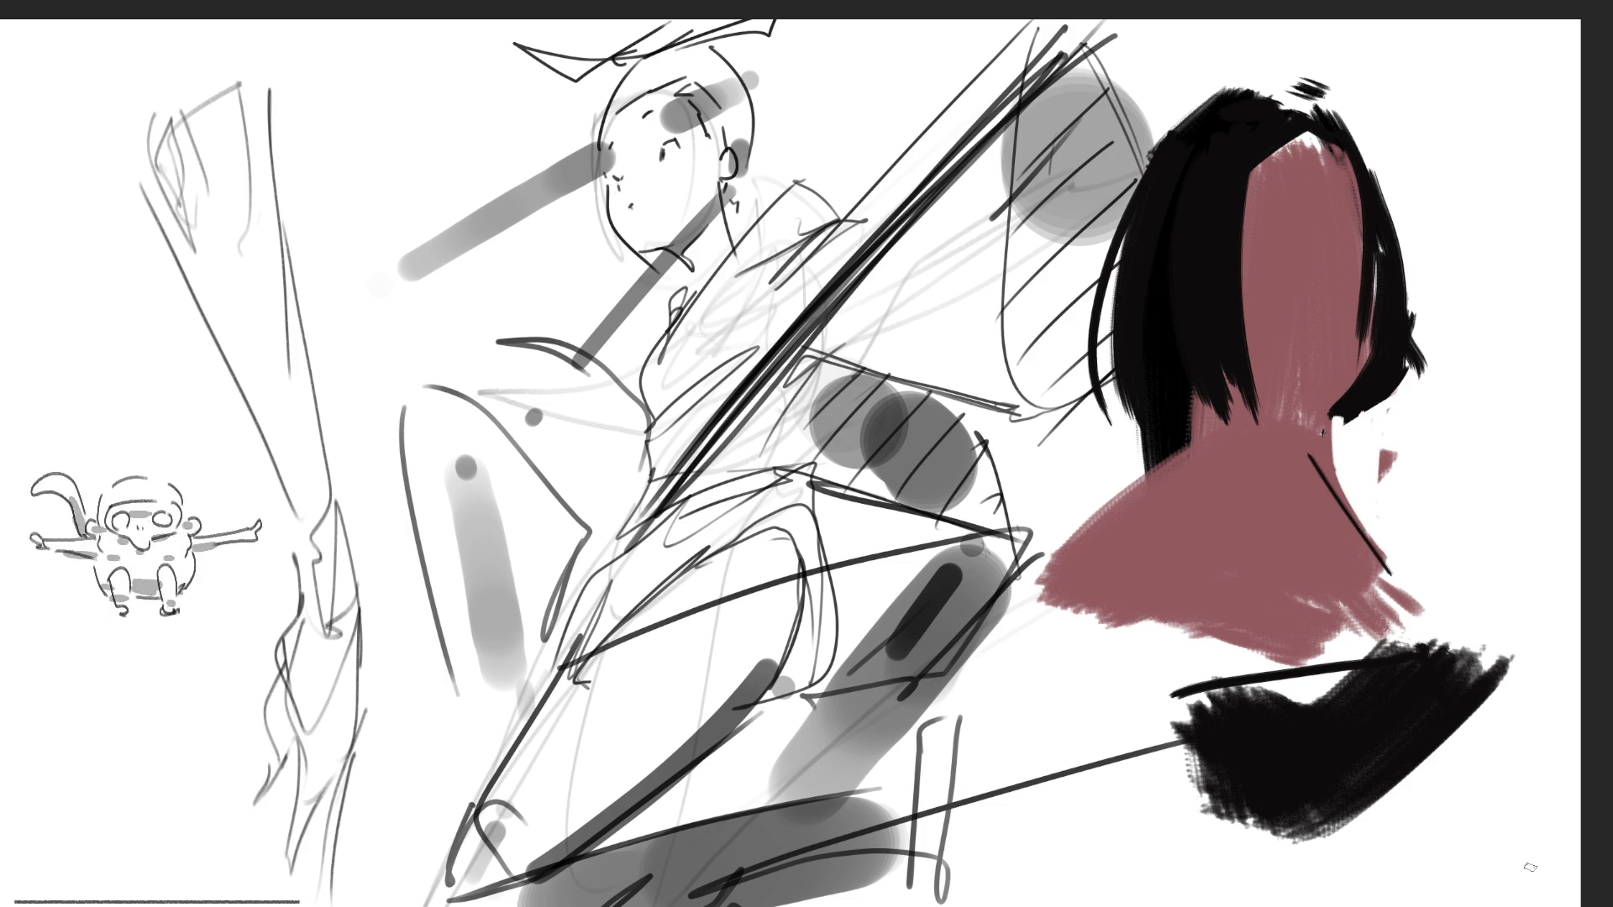
mouse_move(1182, 393)
mouse_down()
mouse_move(1201, 420)
mouse_move(1205, 403)
mouse_move(1234, 407)
mouse_move(1213, 416)
mouse_up()
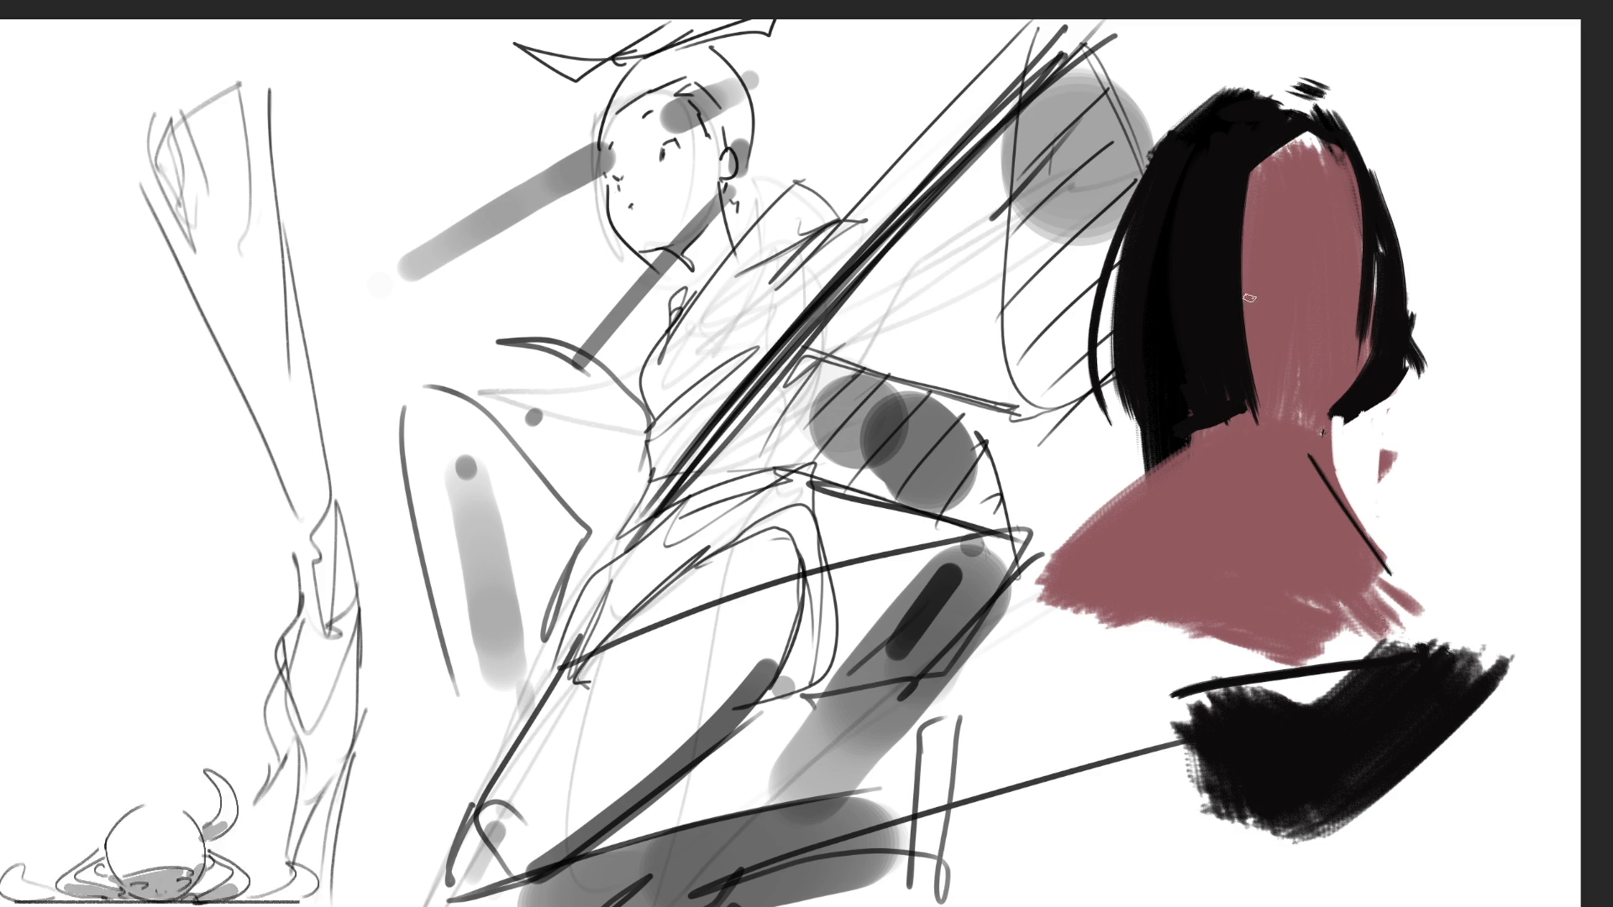
drag(1253, 355, 1264, 395)
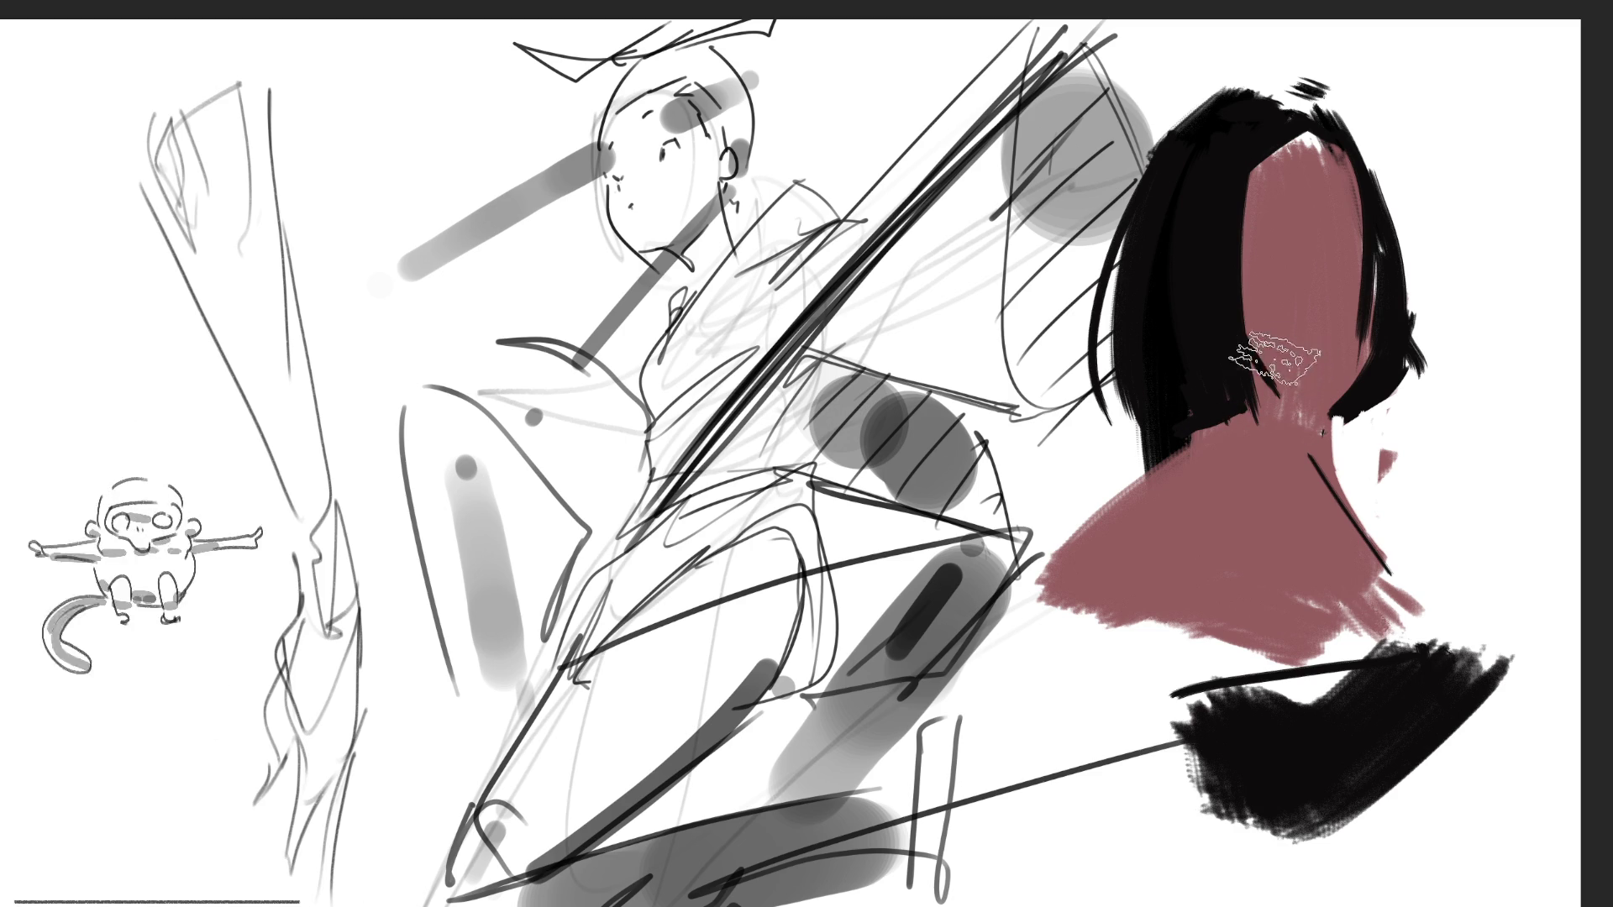
drag(1170, 252, 1327, 416)
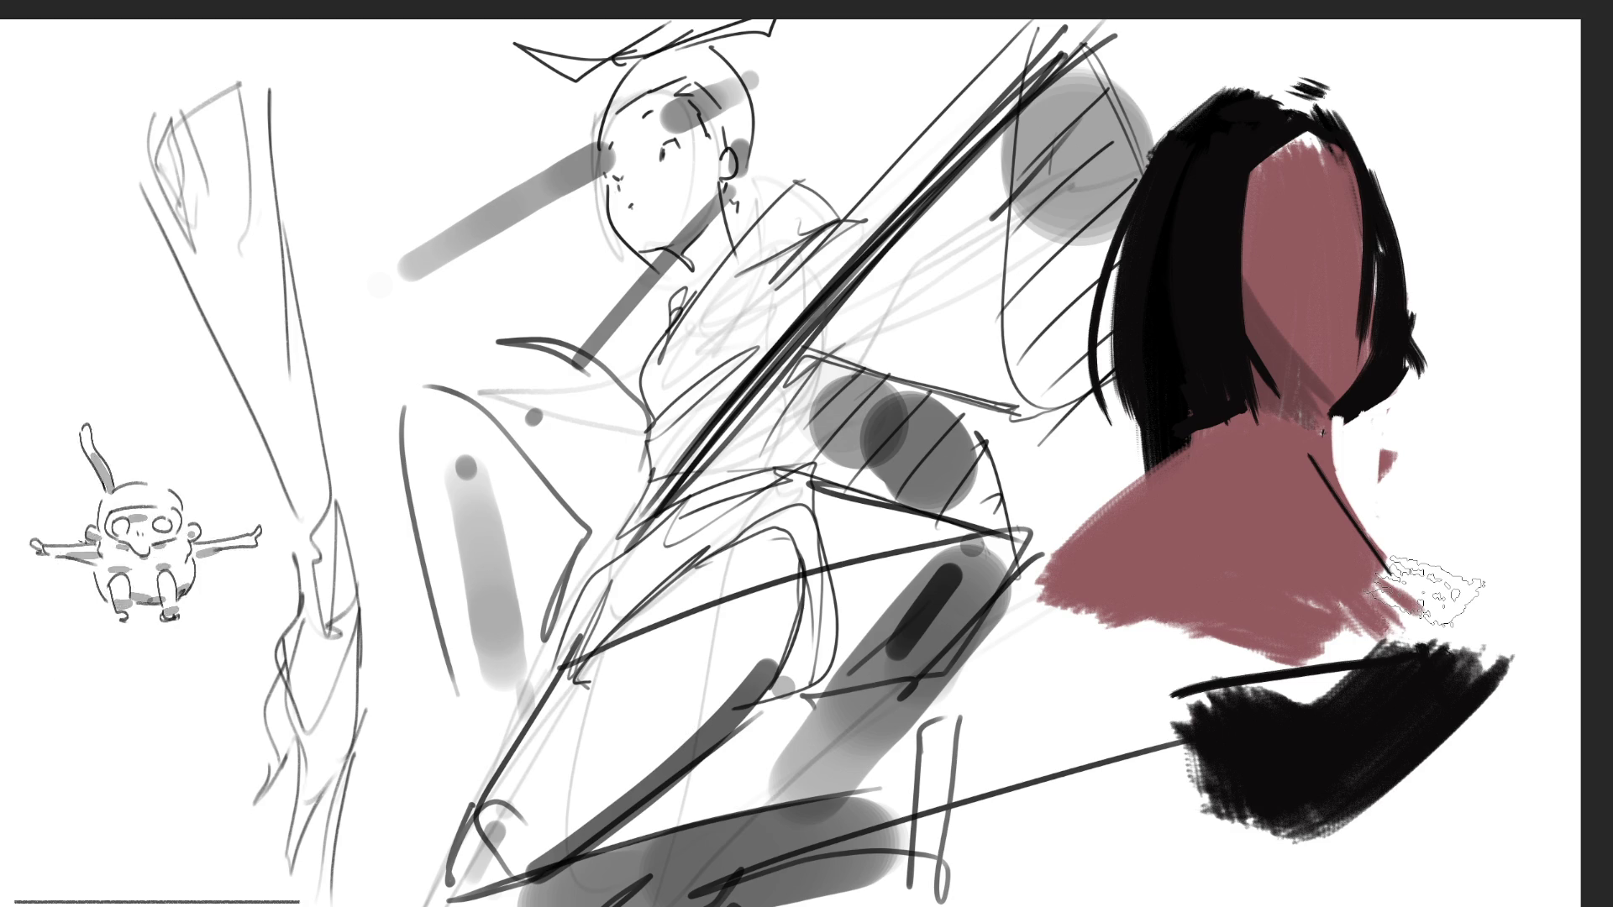
key(ctrl+z)
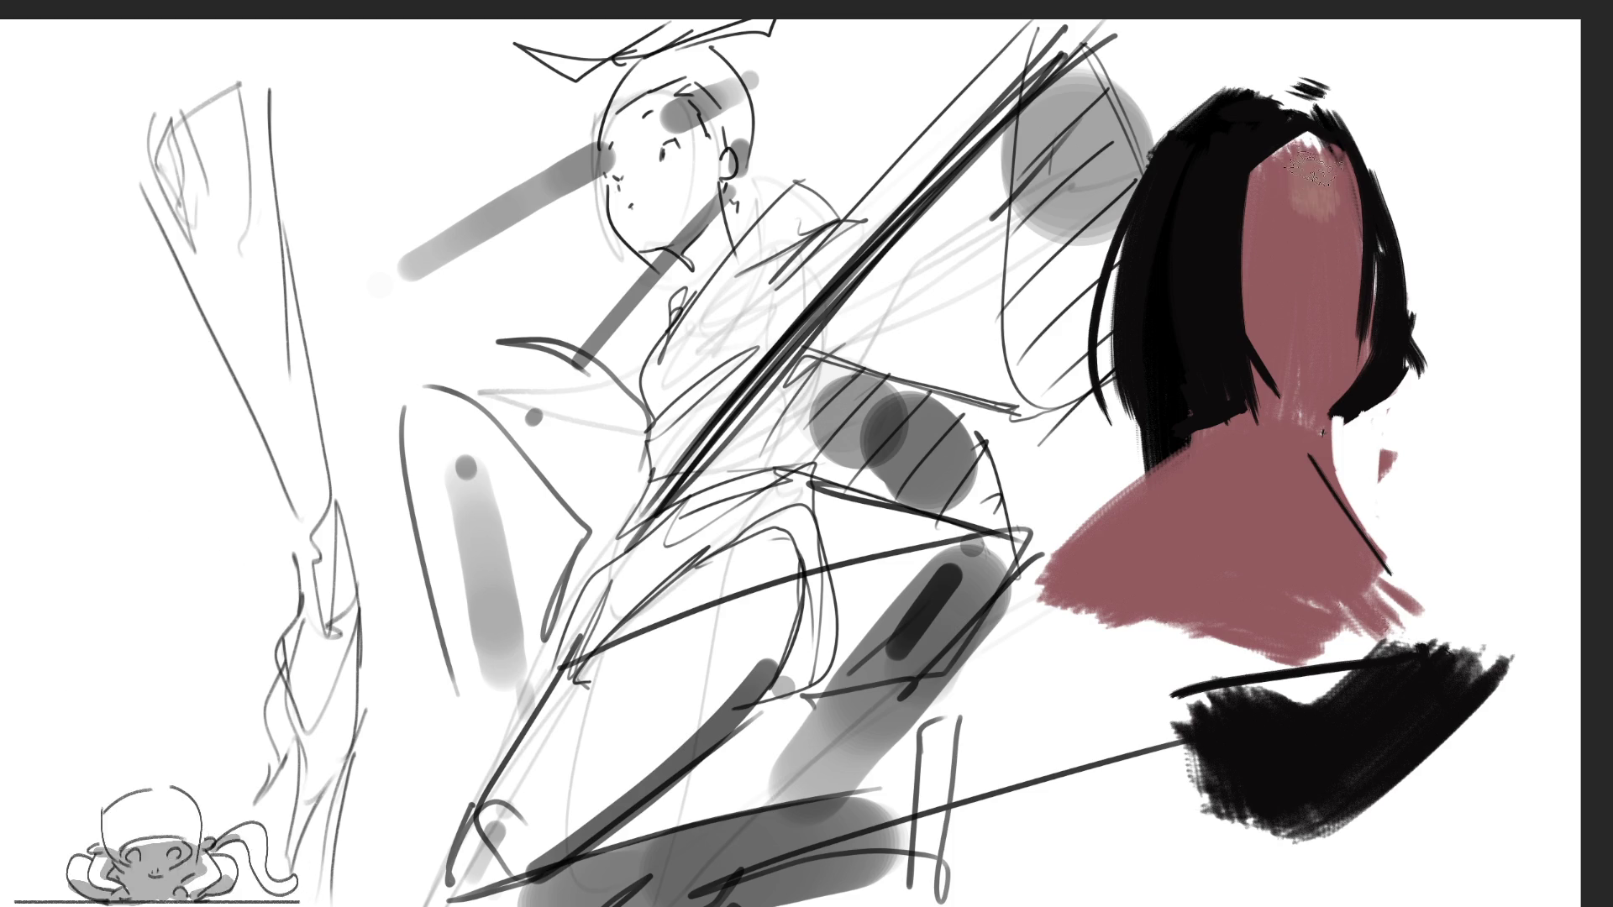
Brush light tan highlights on the forehead and face, then a small tan stroke on the neck's left
drag(1284, 207, 1293, 210)
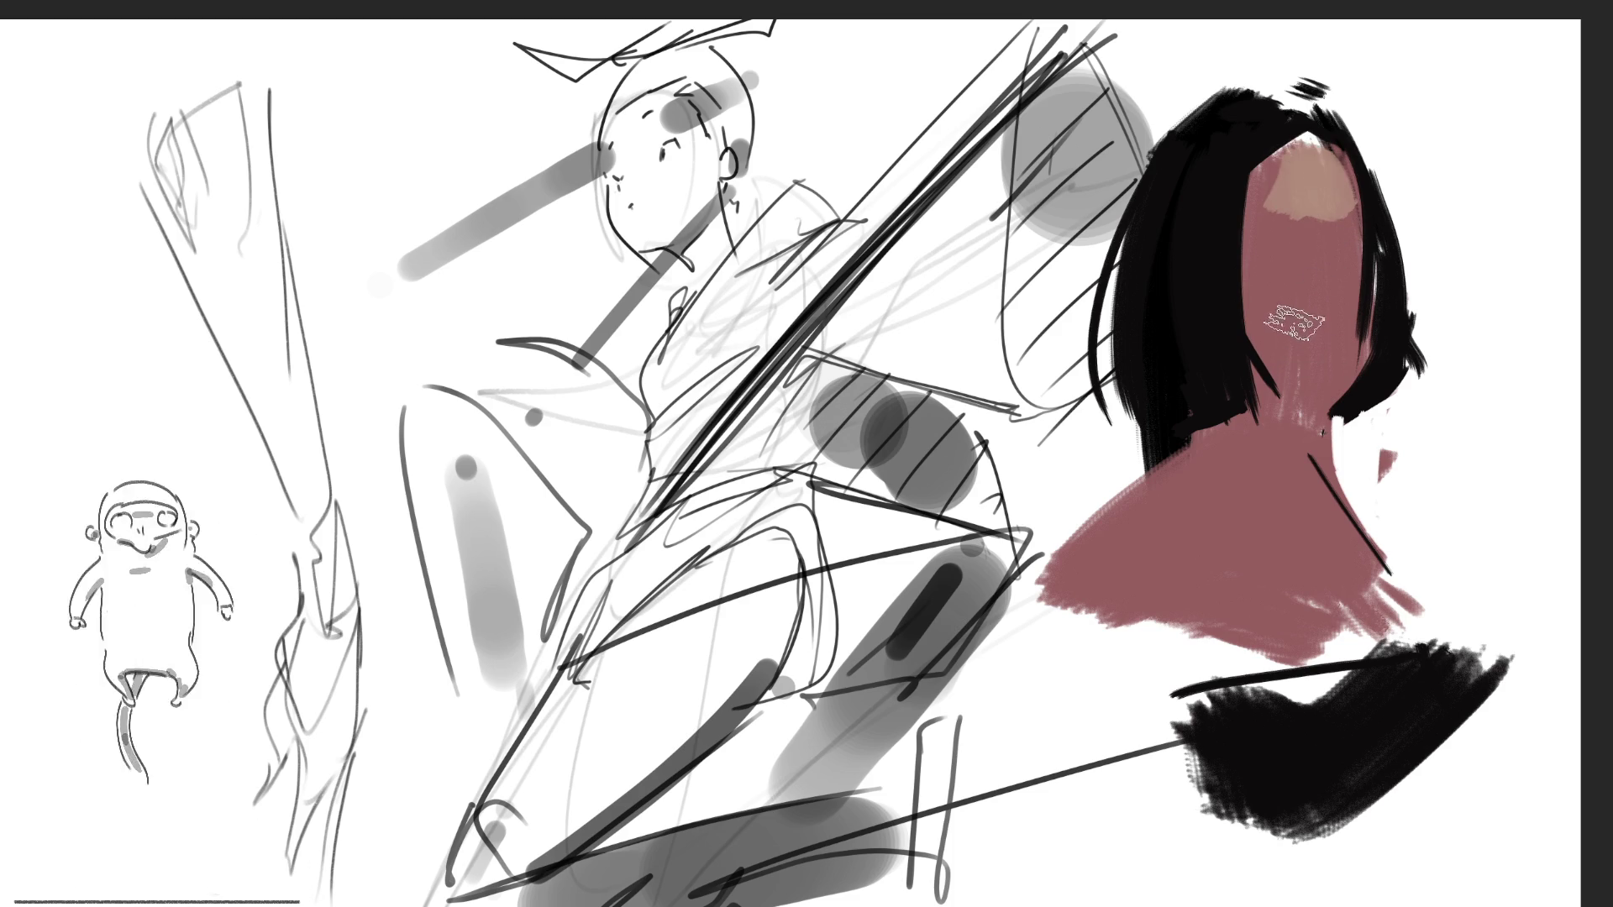
mouse_move(1300, 258)
mouse_down()
mouse_move(1275, 277)
mouse_move(1342, 273)
mouse_move(1308, 329)
mouse_up()
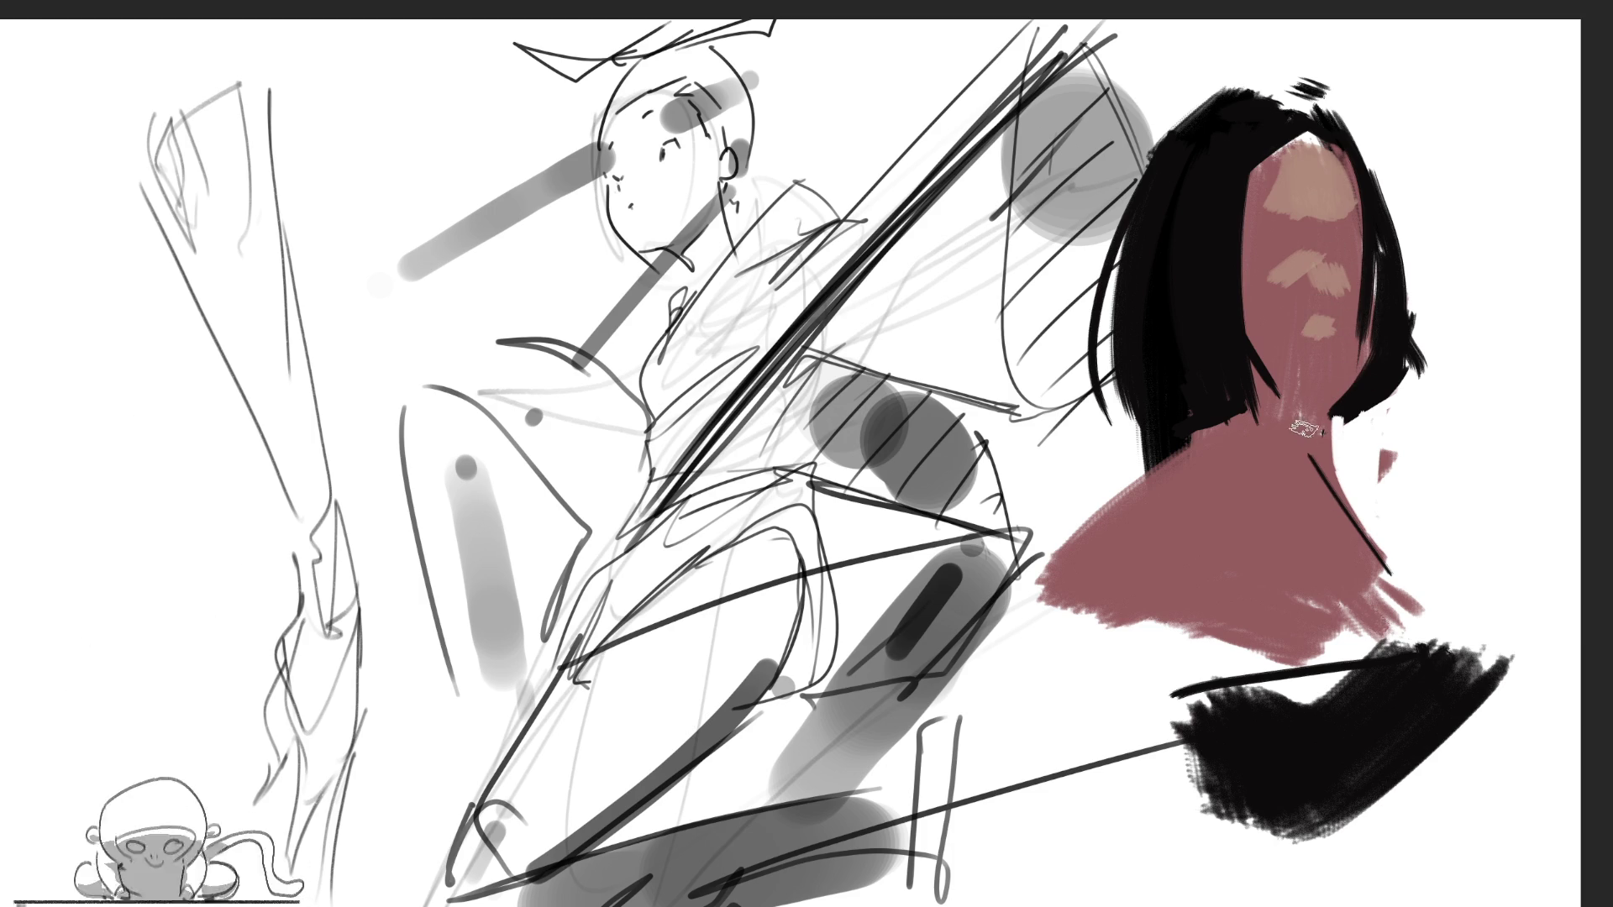
key(bracketright)
key(bracketright)
key(bracketright)
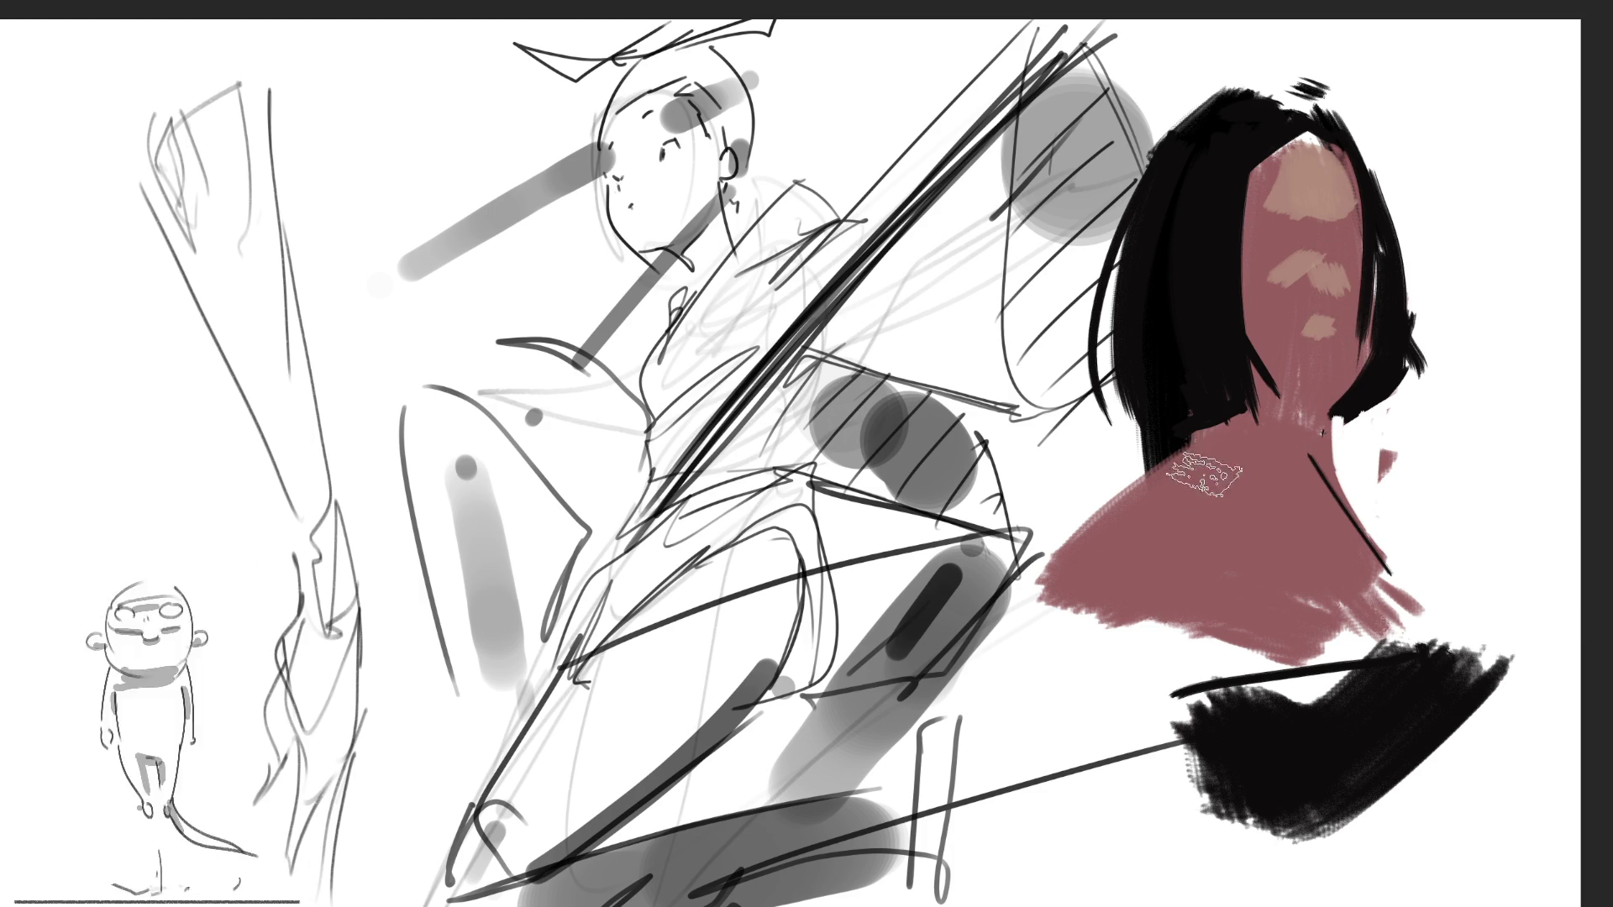
key(bracketleft)
key(bracketleft)
key(bracketleft)
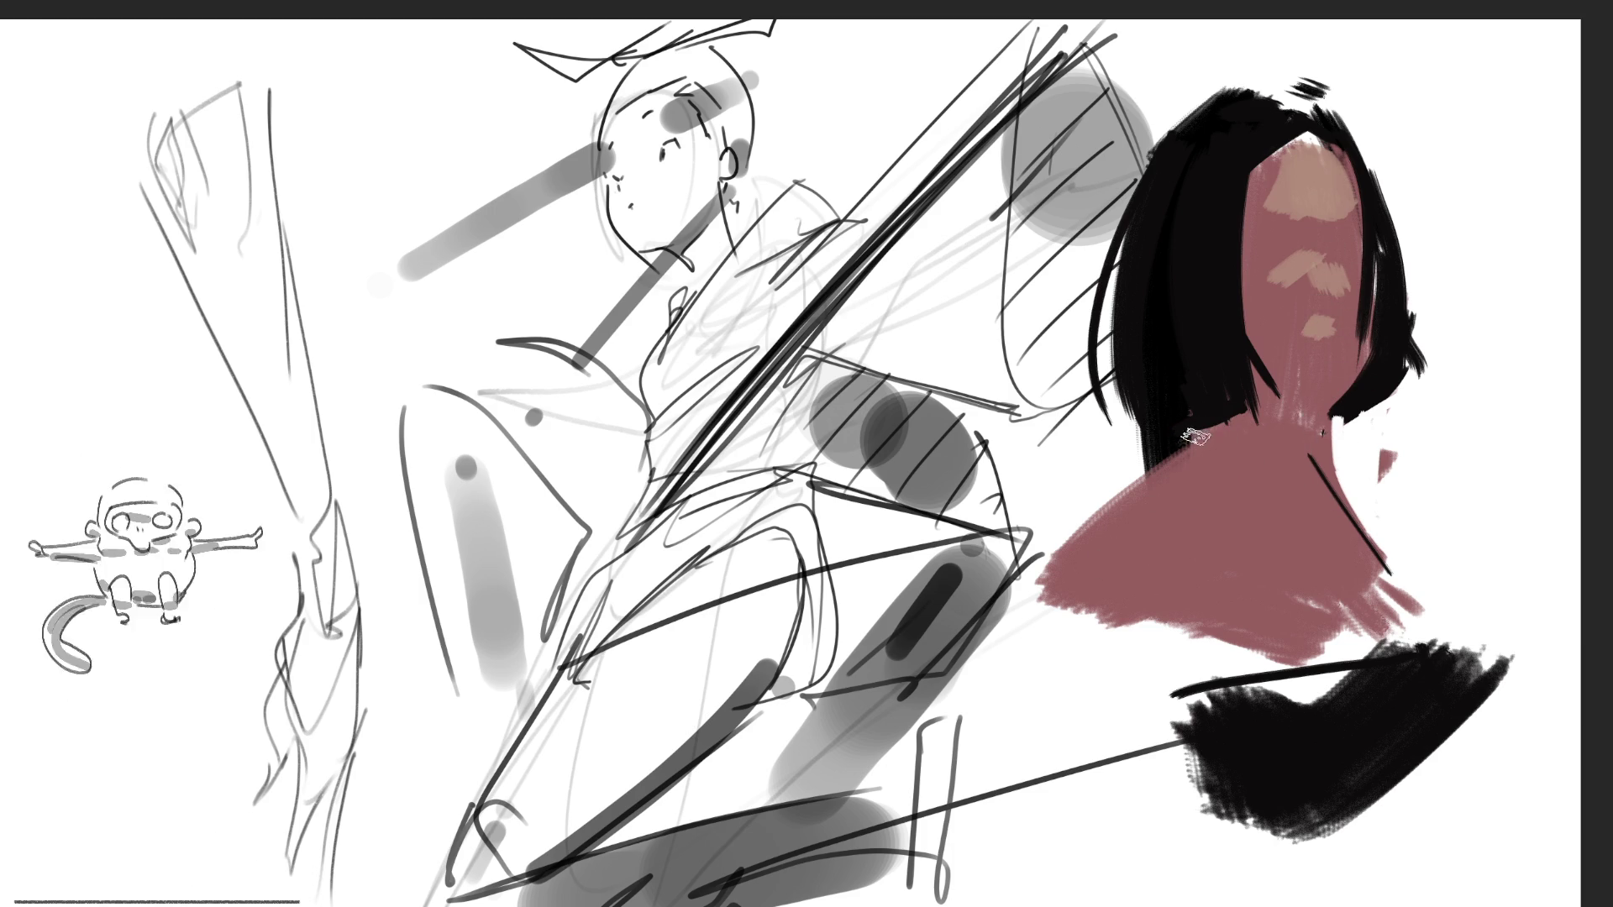
drag(1210, 427, 1171, 442)
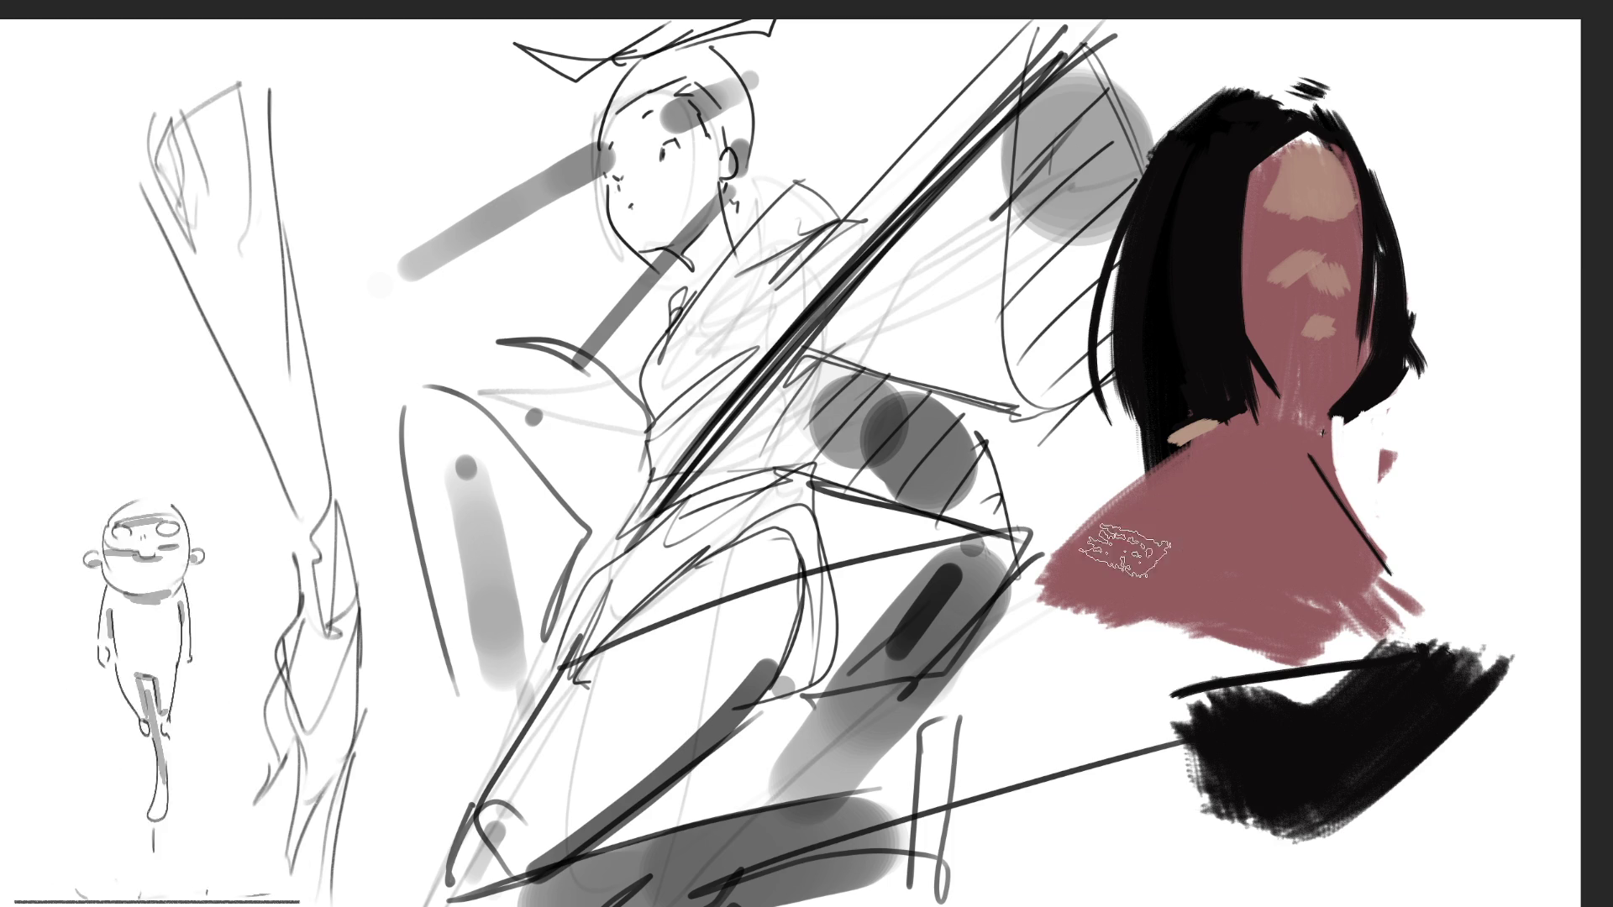
Sweep broad tan strokes across the shoulders and dab a dark-red shadow at mid-chest
drag(1076, 571, 1201, 504)
drag(1241, 425, 1037, 584)
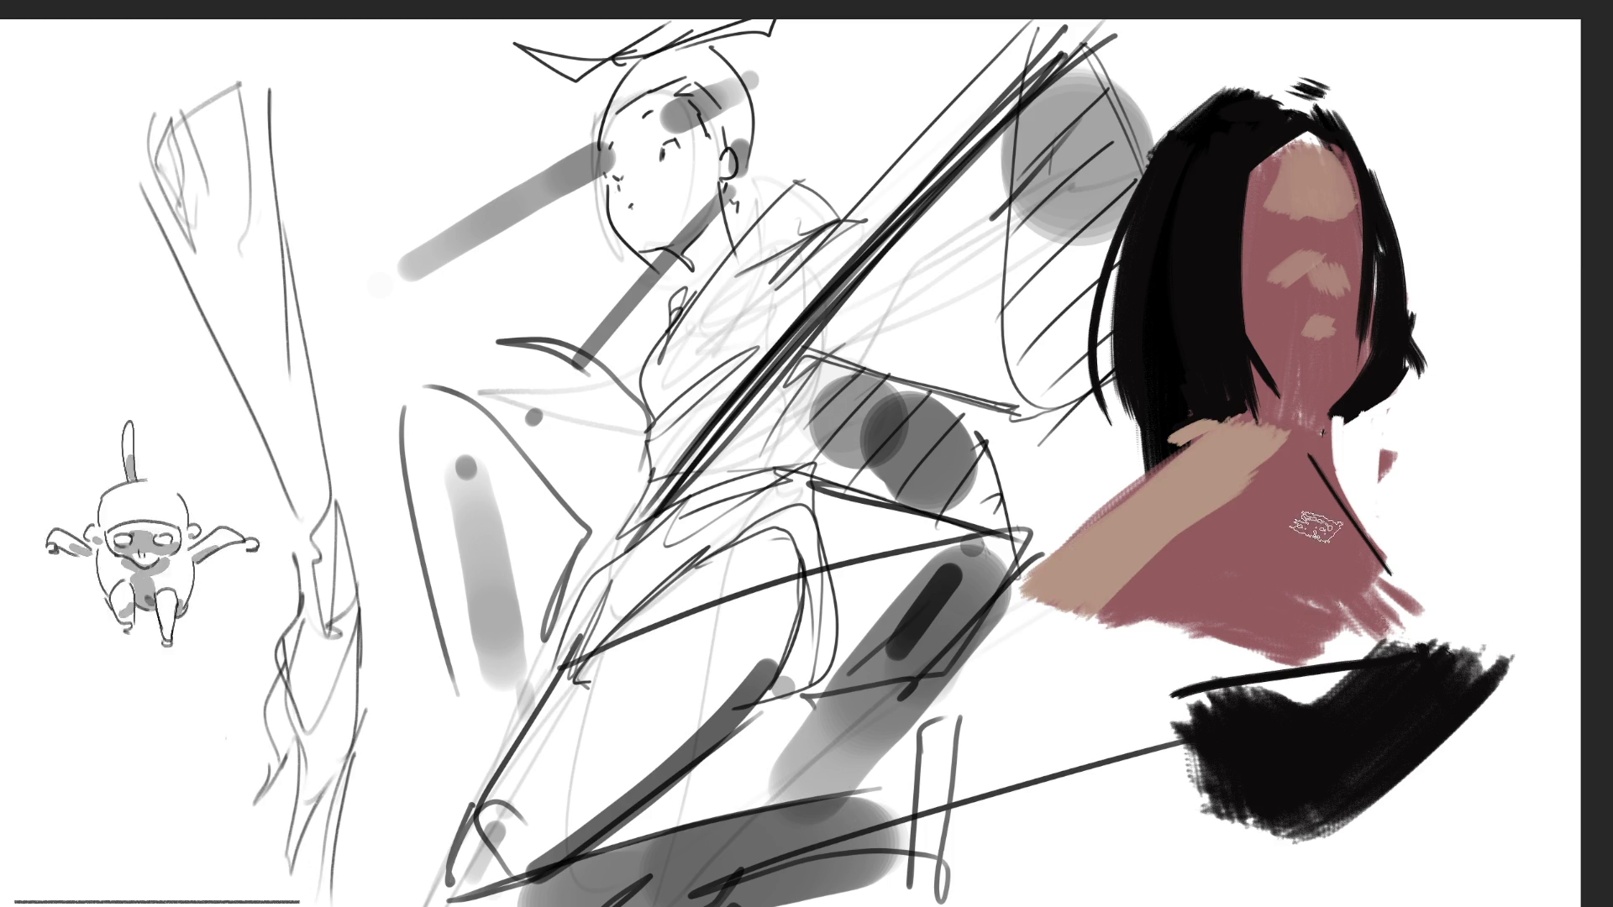
mouse_move(1329, 617)
mouse_down()
mouse_move(1325, 531)
mouse_move(1382, 642)
mouse_up()
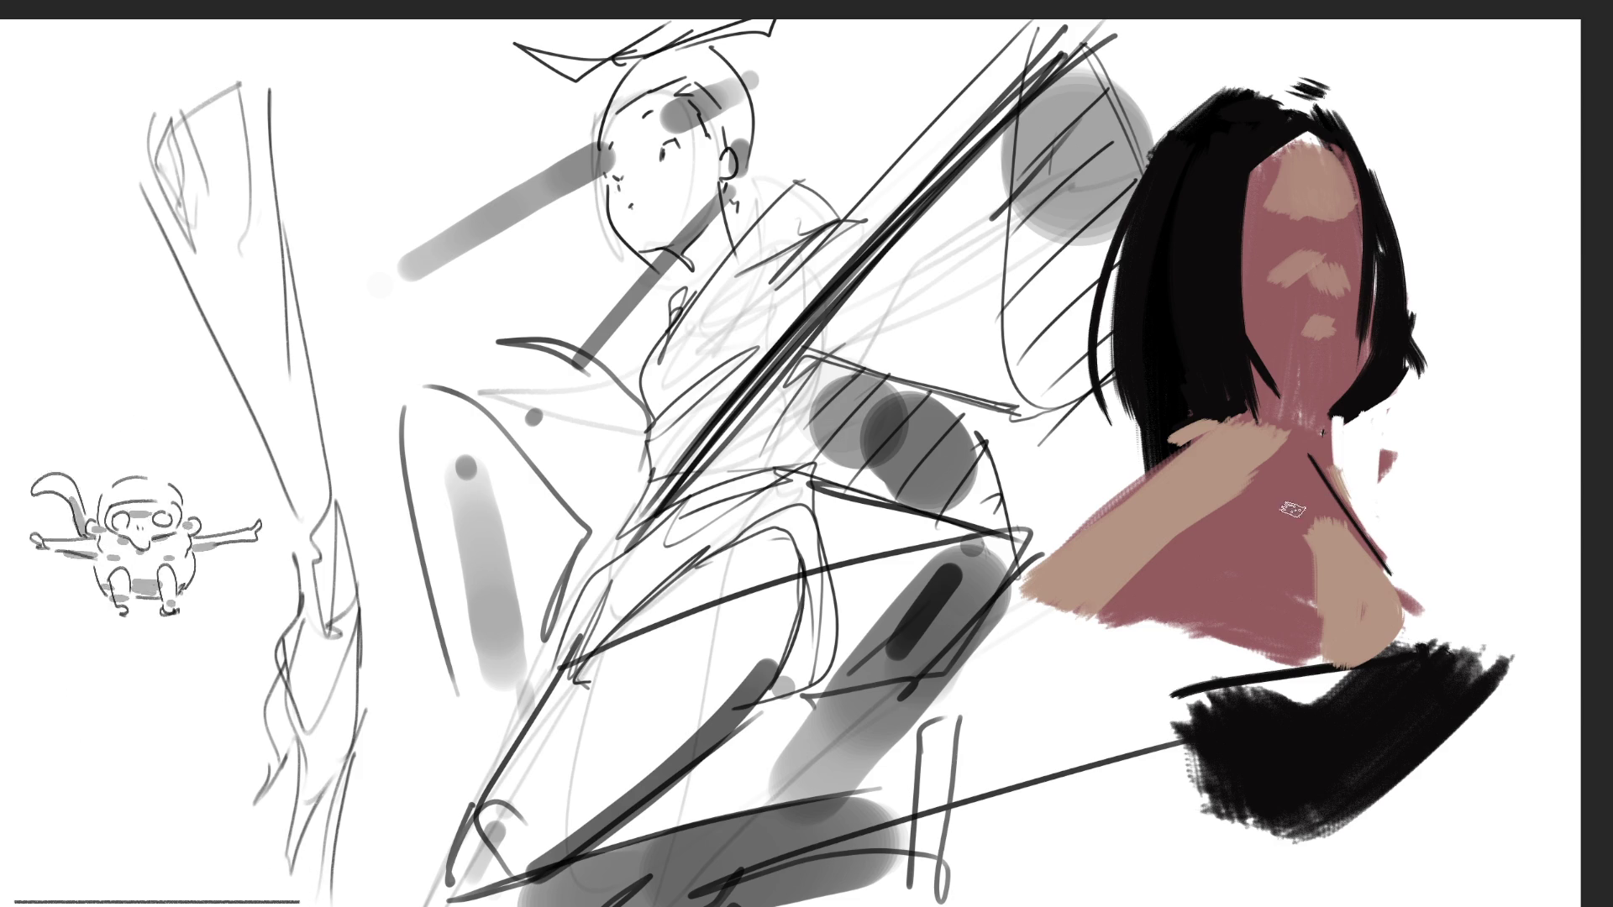
mouse_move(1279, 542)
mouse_down()
mouse_move(1249, 573)
mouse_move(1259, 625)
mouse_move(1274, 617)
mouse_move(1239, 647)
mouse_move(1302, 563)
mouse_up()
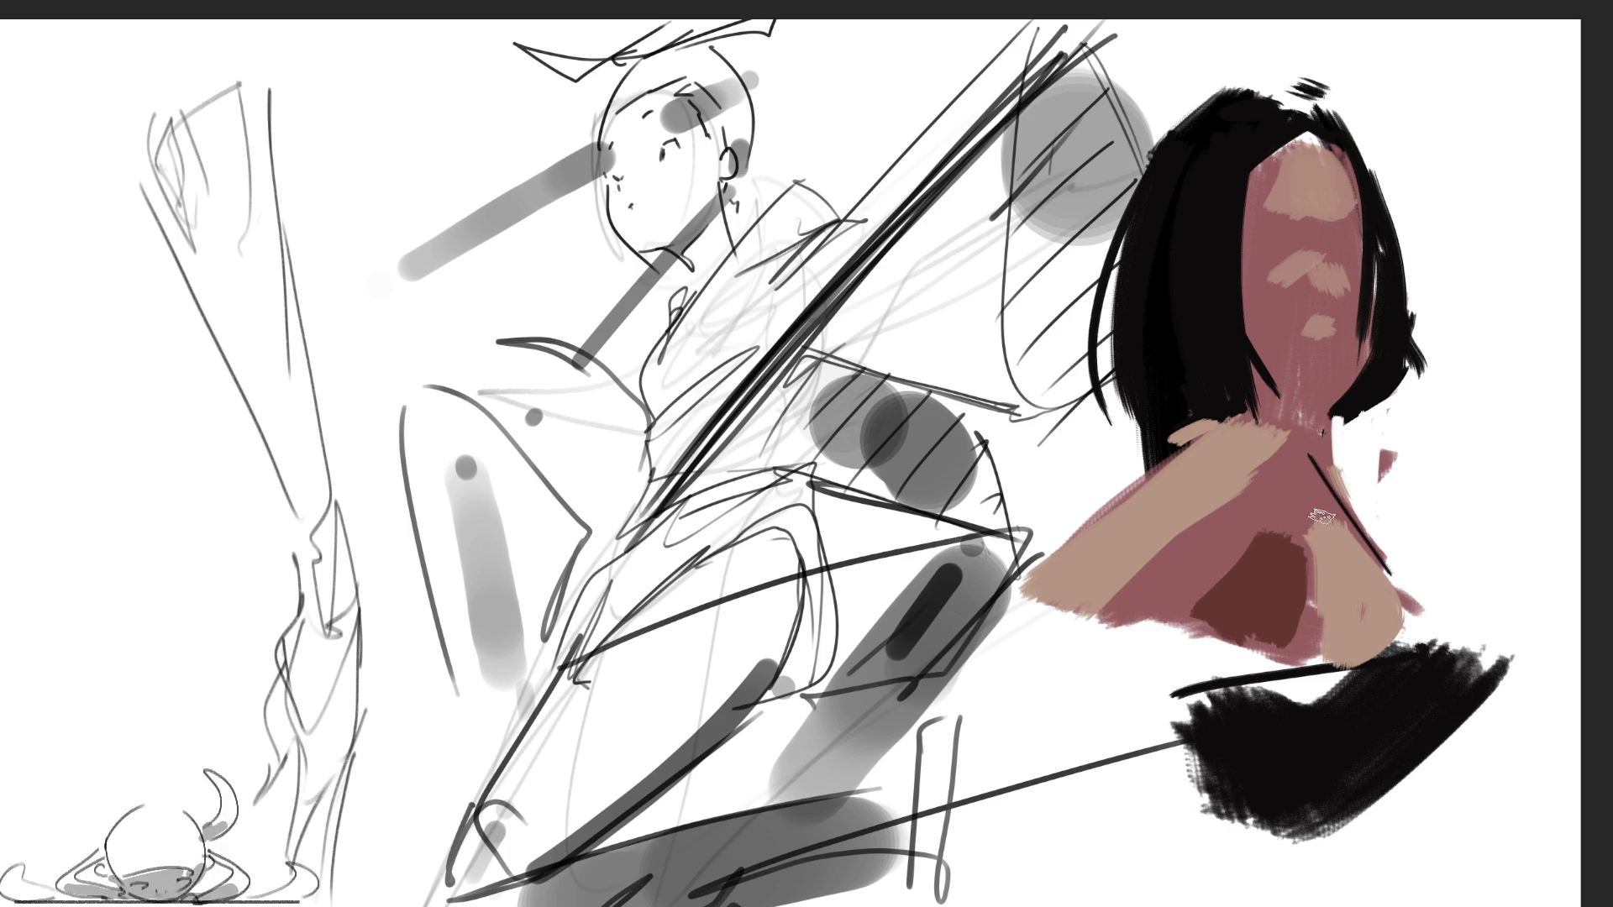
Deepen dark-red shadows on the shoulder and neck, then draw the dark eye and brow lines
drag(1297, 488, 1285, 539)
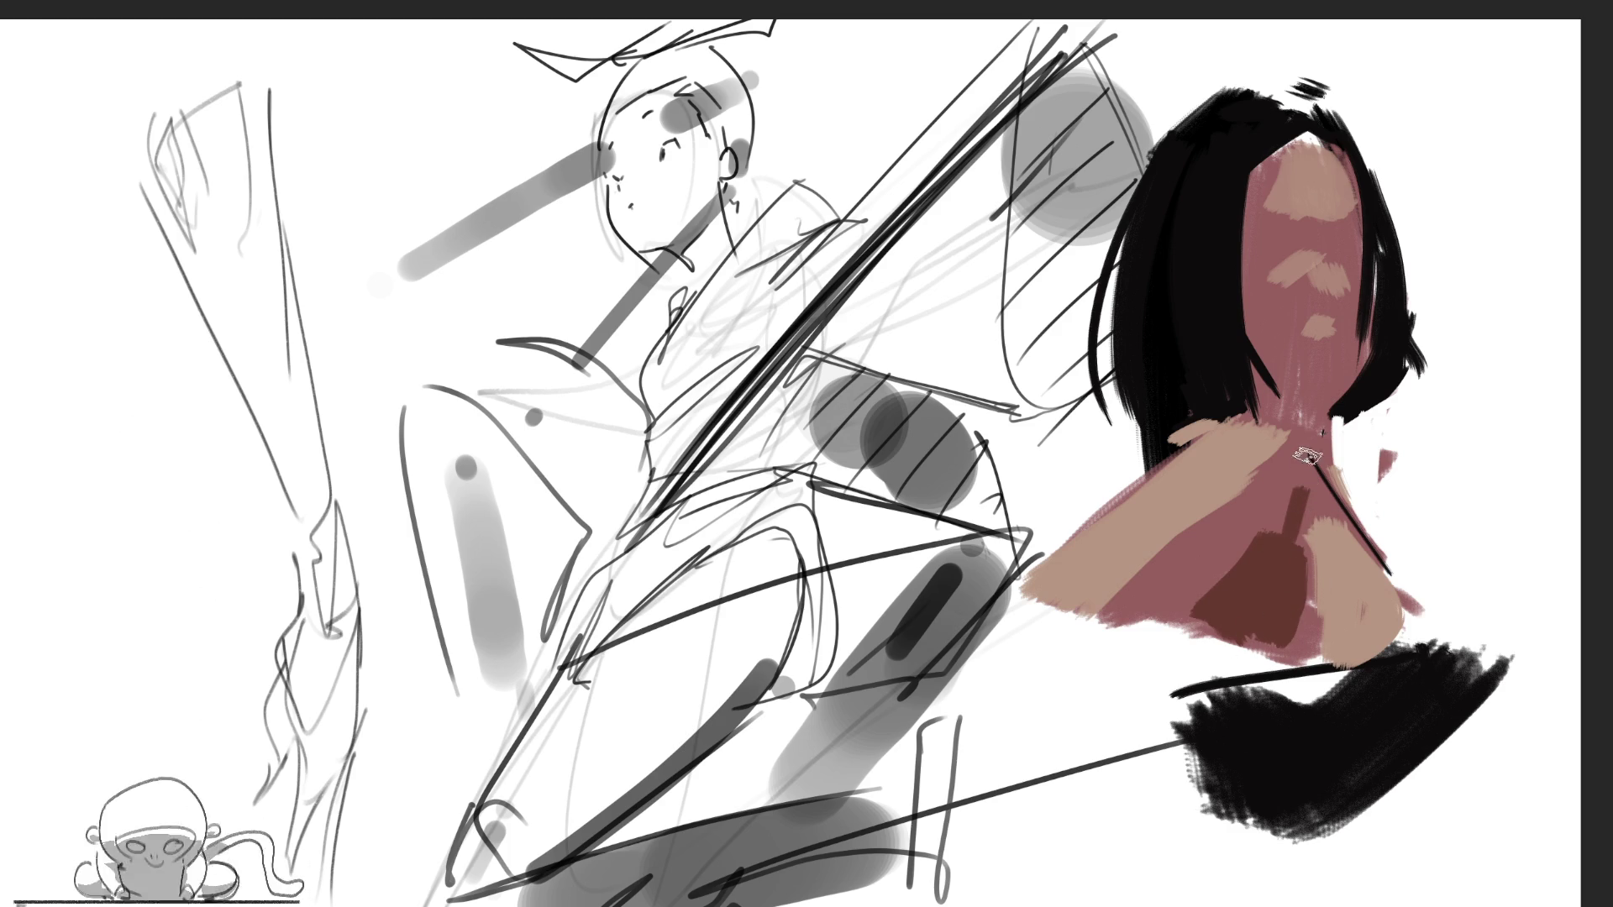
mouse_move(1251, 388)
mouse_down()
mouse_move(1323, 470)
mouse_move(1260, 394)
mouse_up()
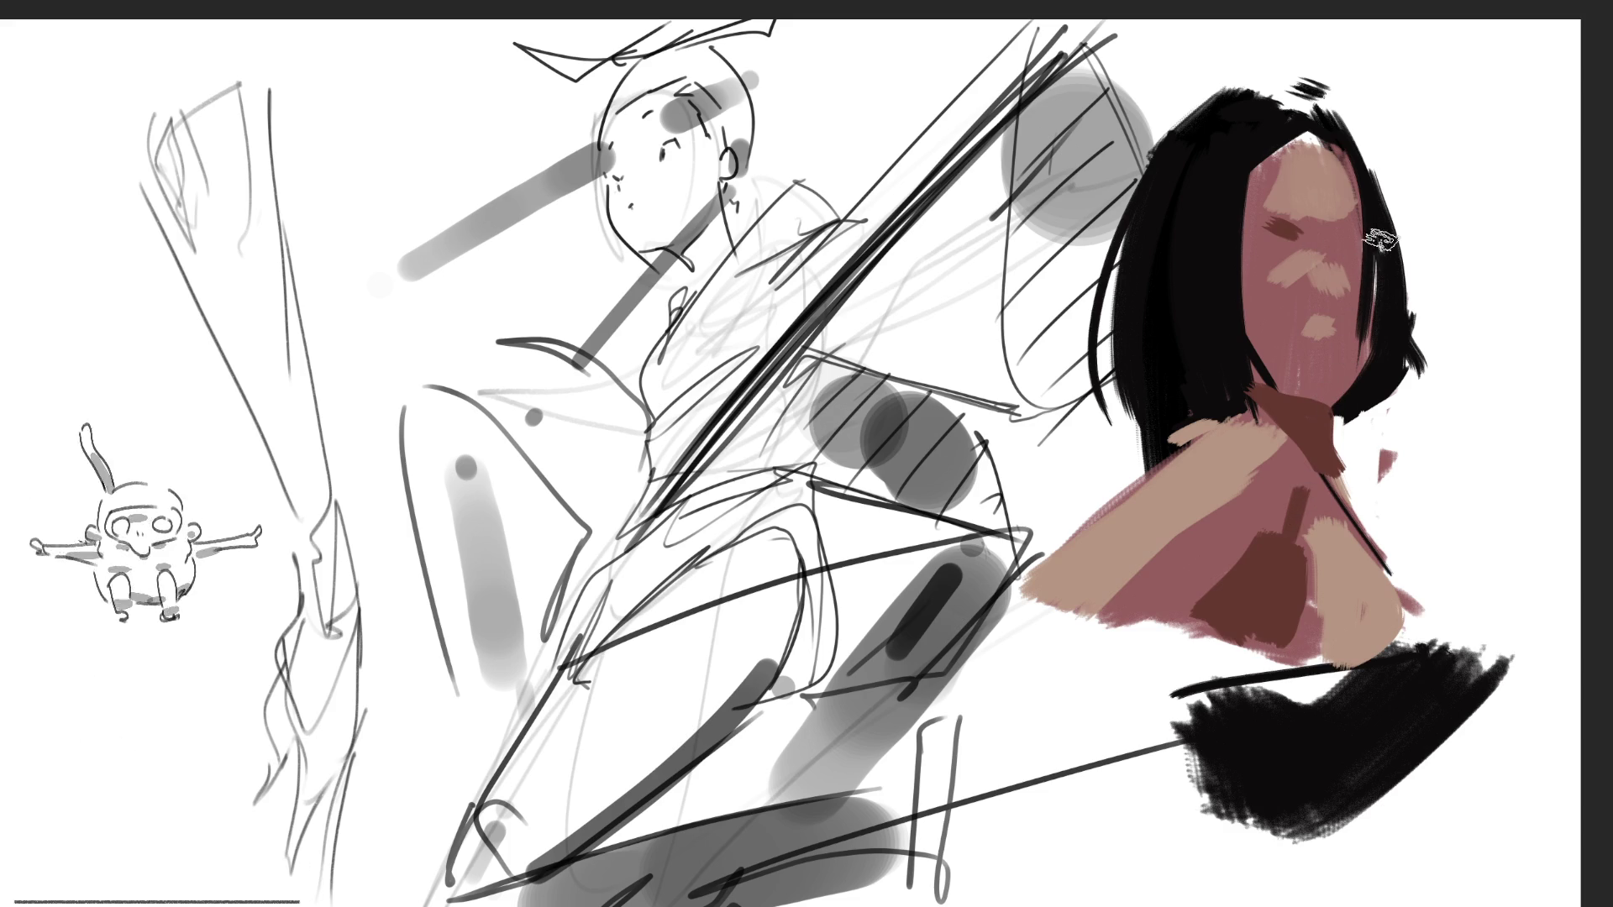
drag(1343, 256, 1354, 229)
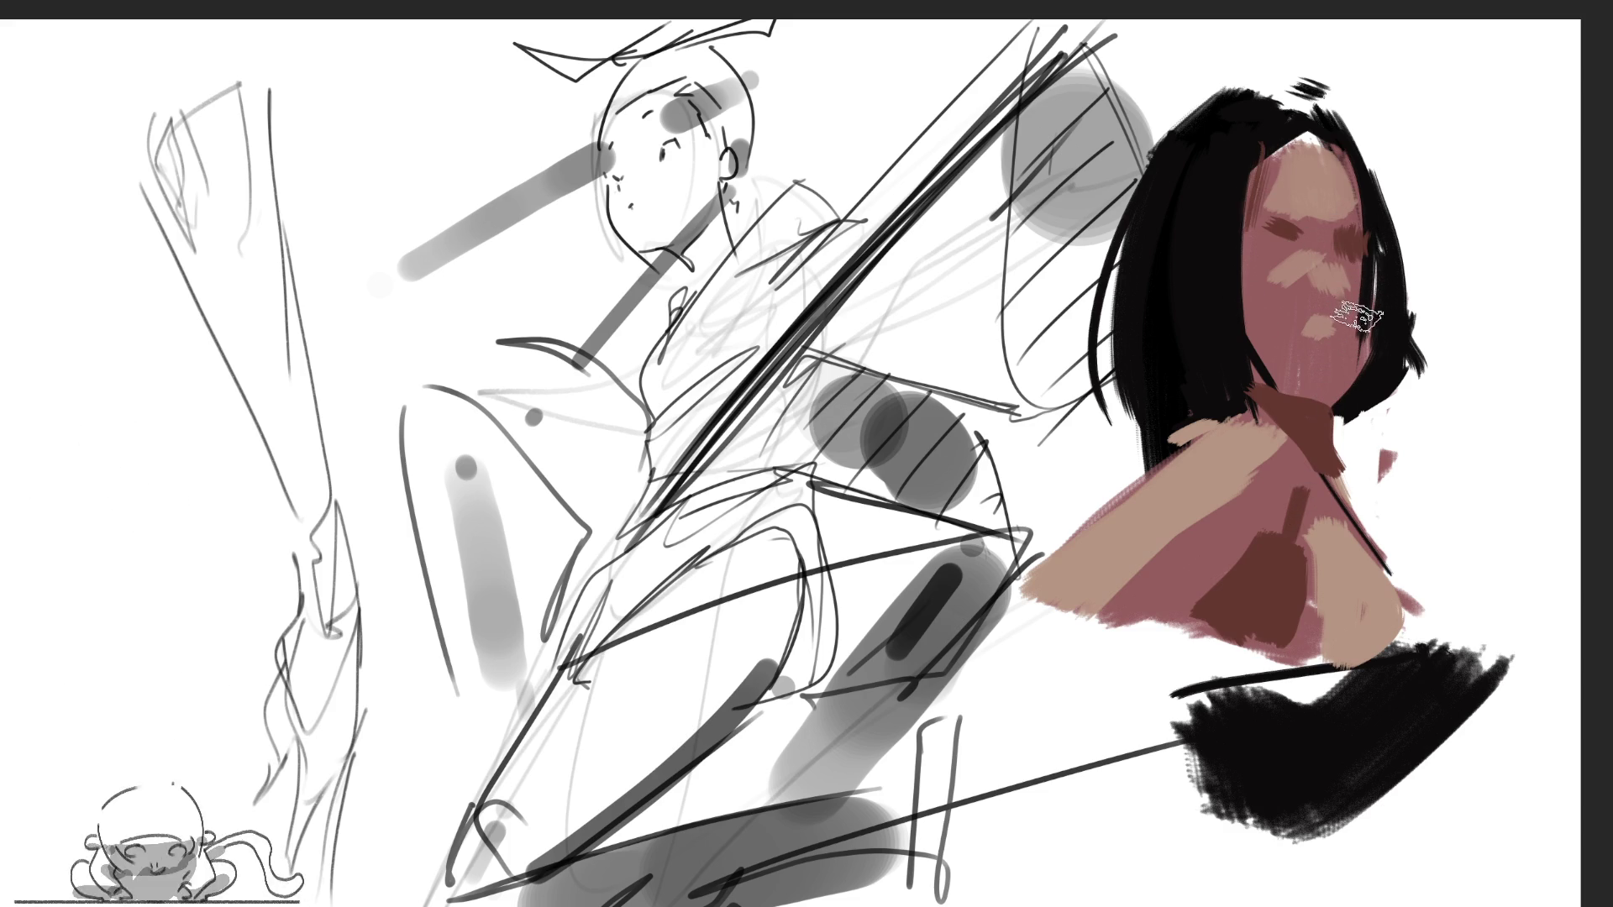
key(bracketright)
key(bracketright)
key(bracketright)
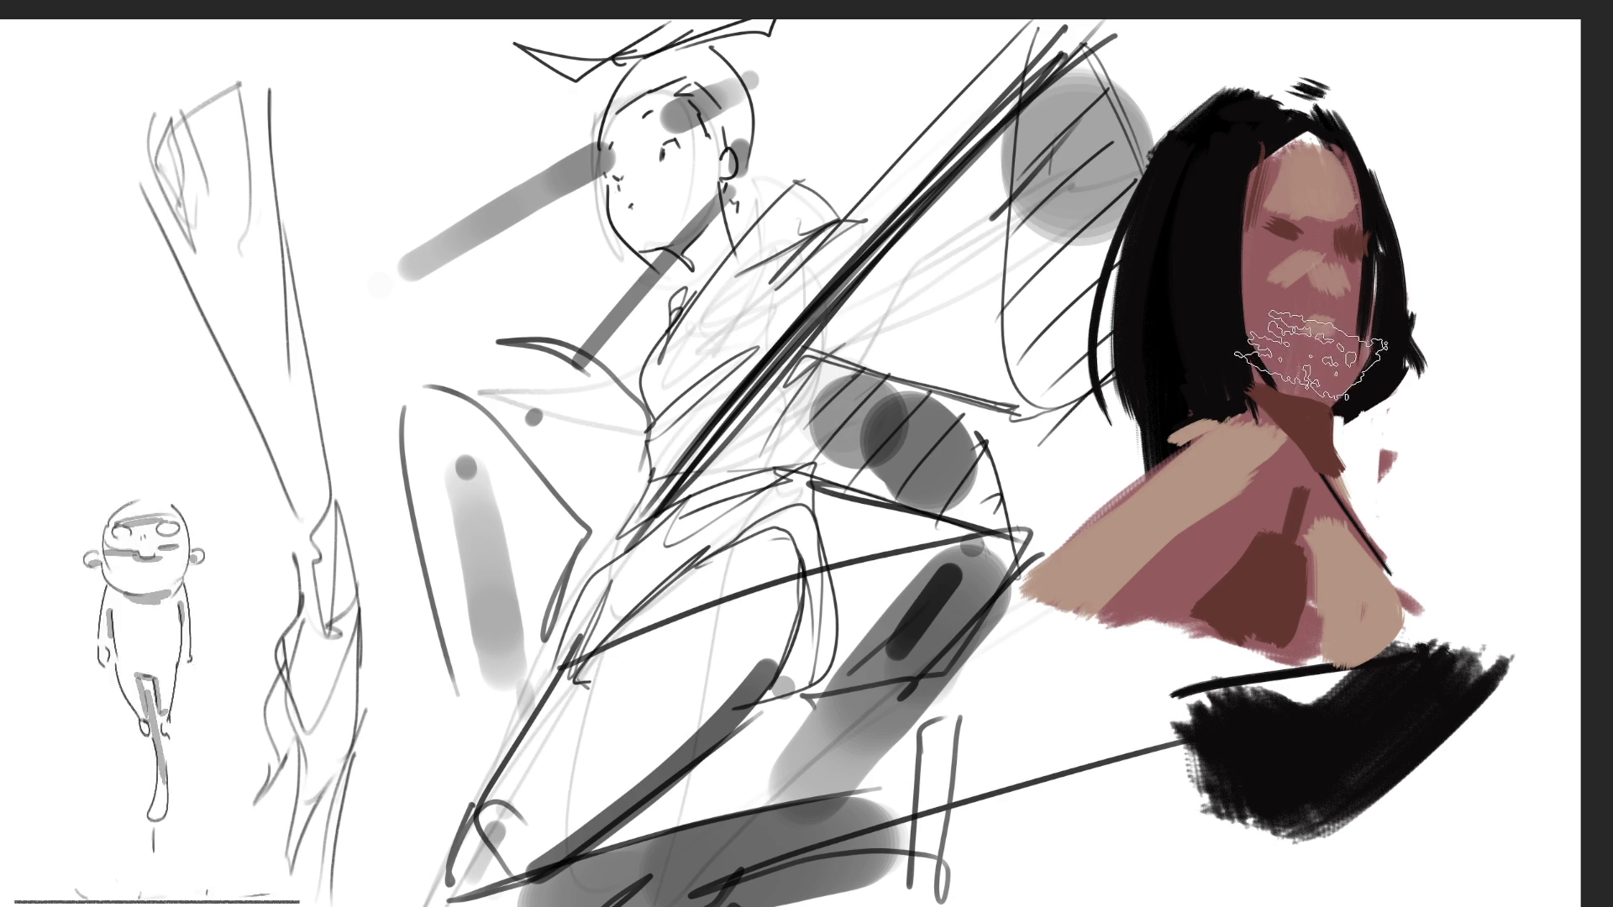
key(bracketleft)
key(bracketleft)
key(bracketleft)
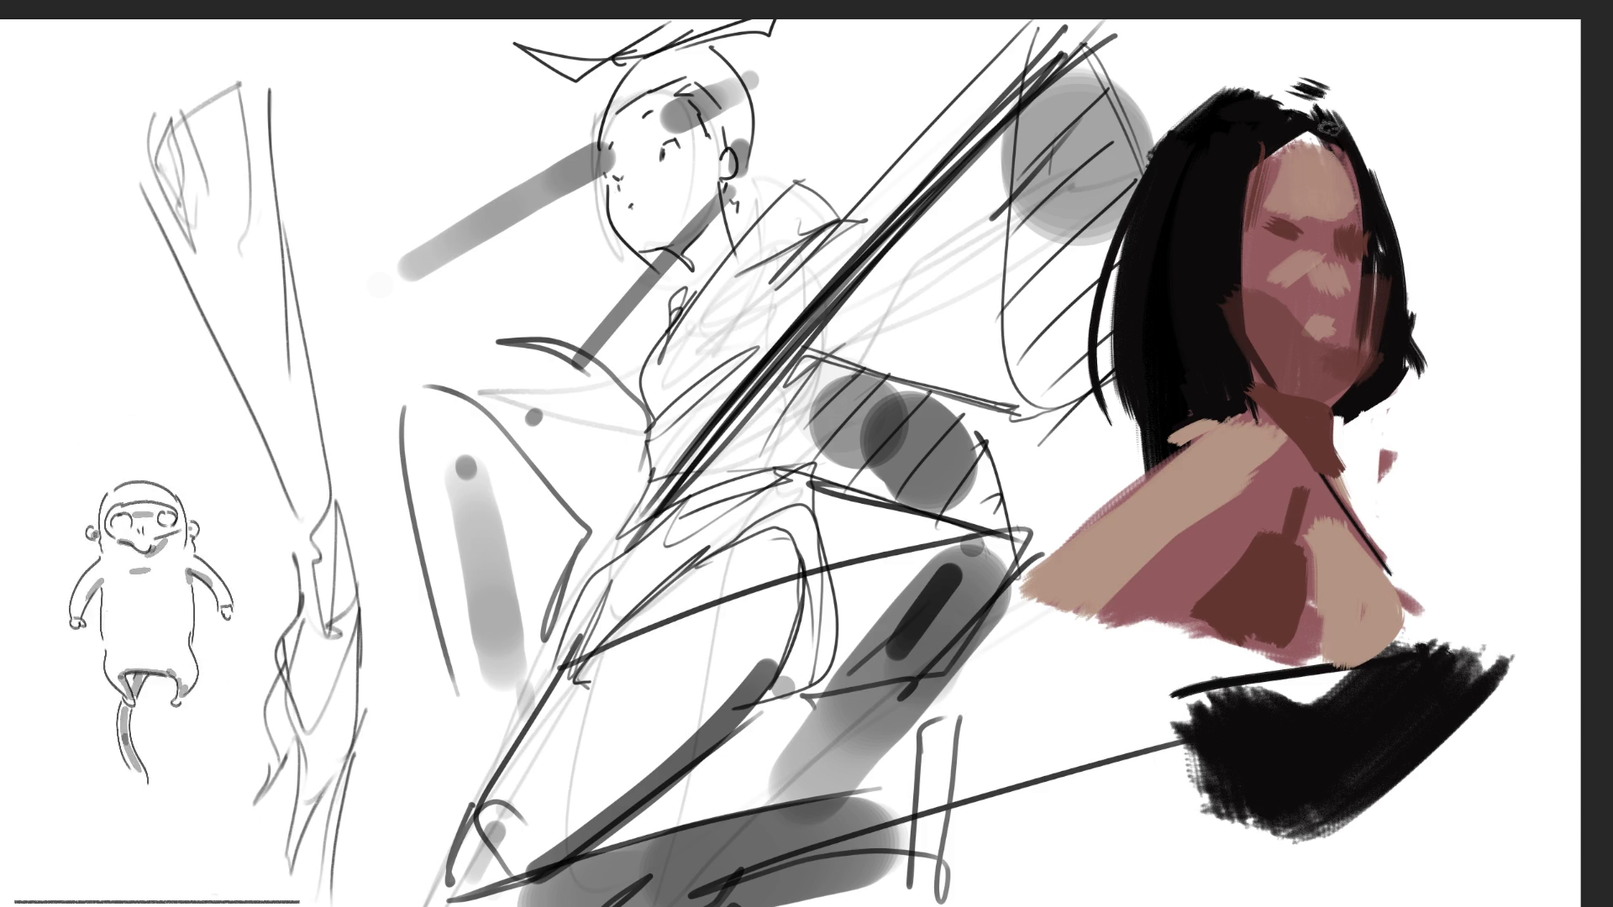
drag(1253, 233, 1334, 225)
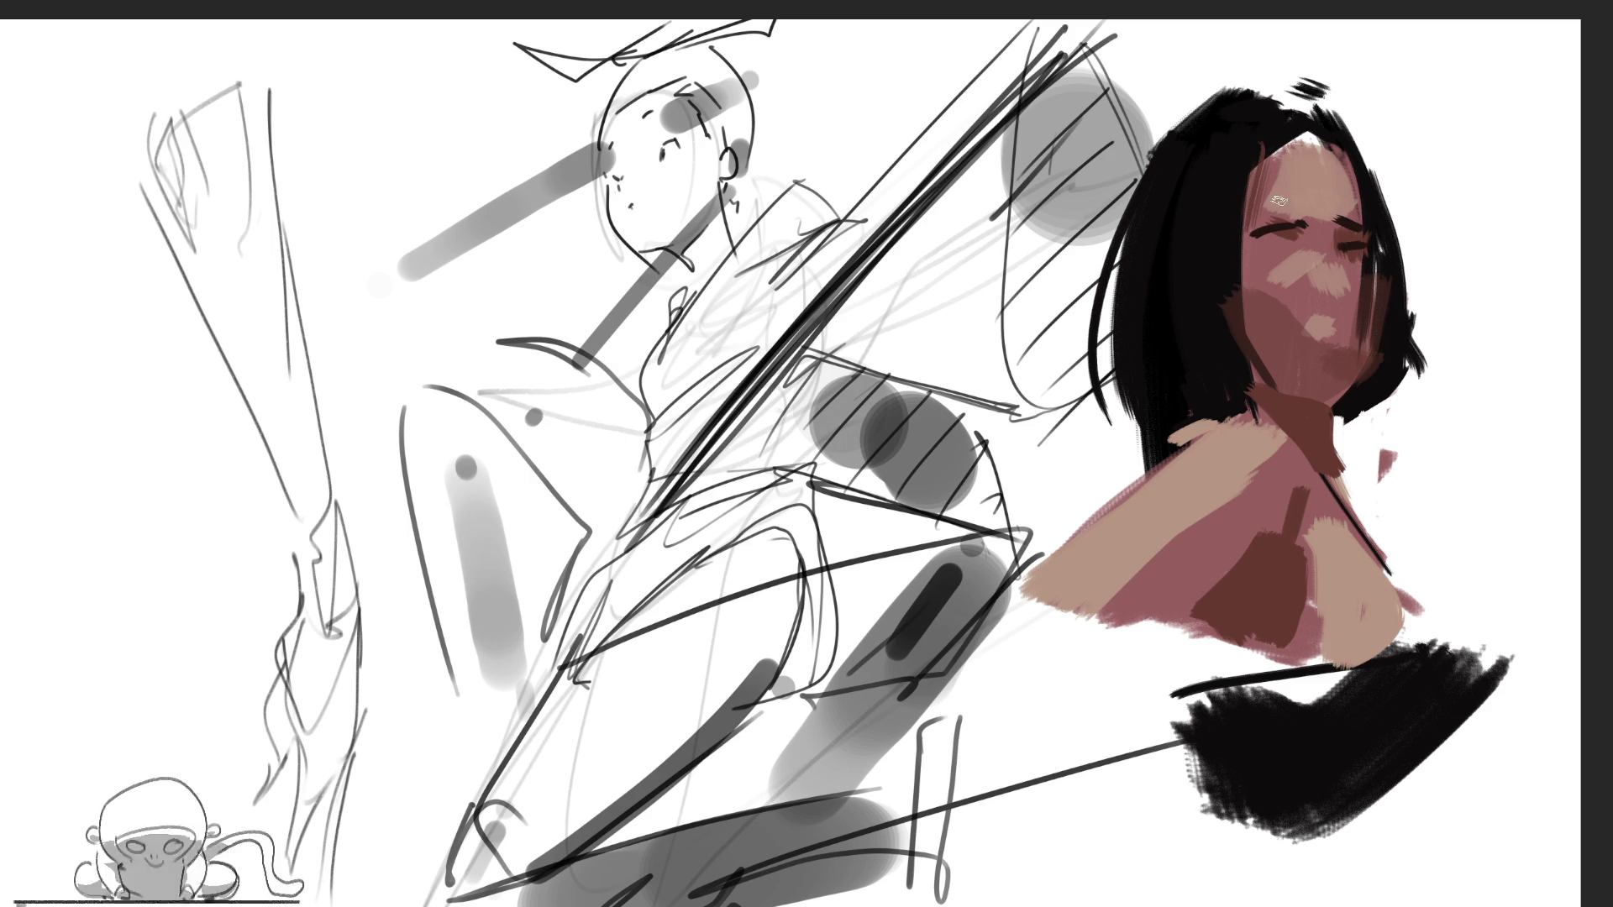
Add a dark stroke under the left eye and repaint the face with vertical strokes
drag(1251, 251, 1285, 248)
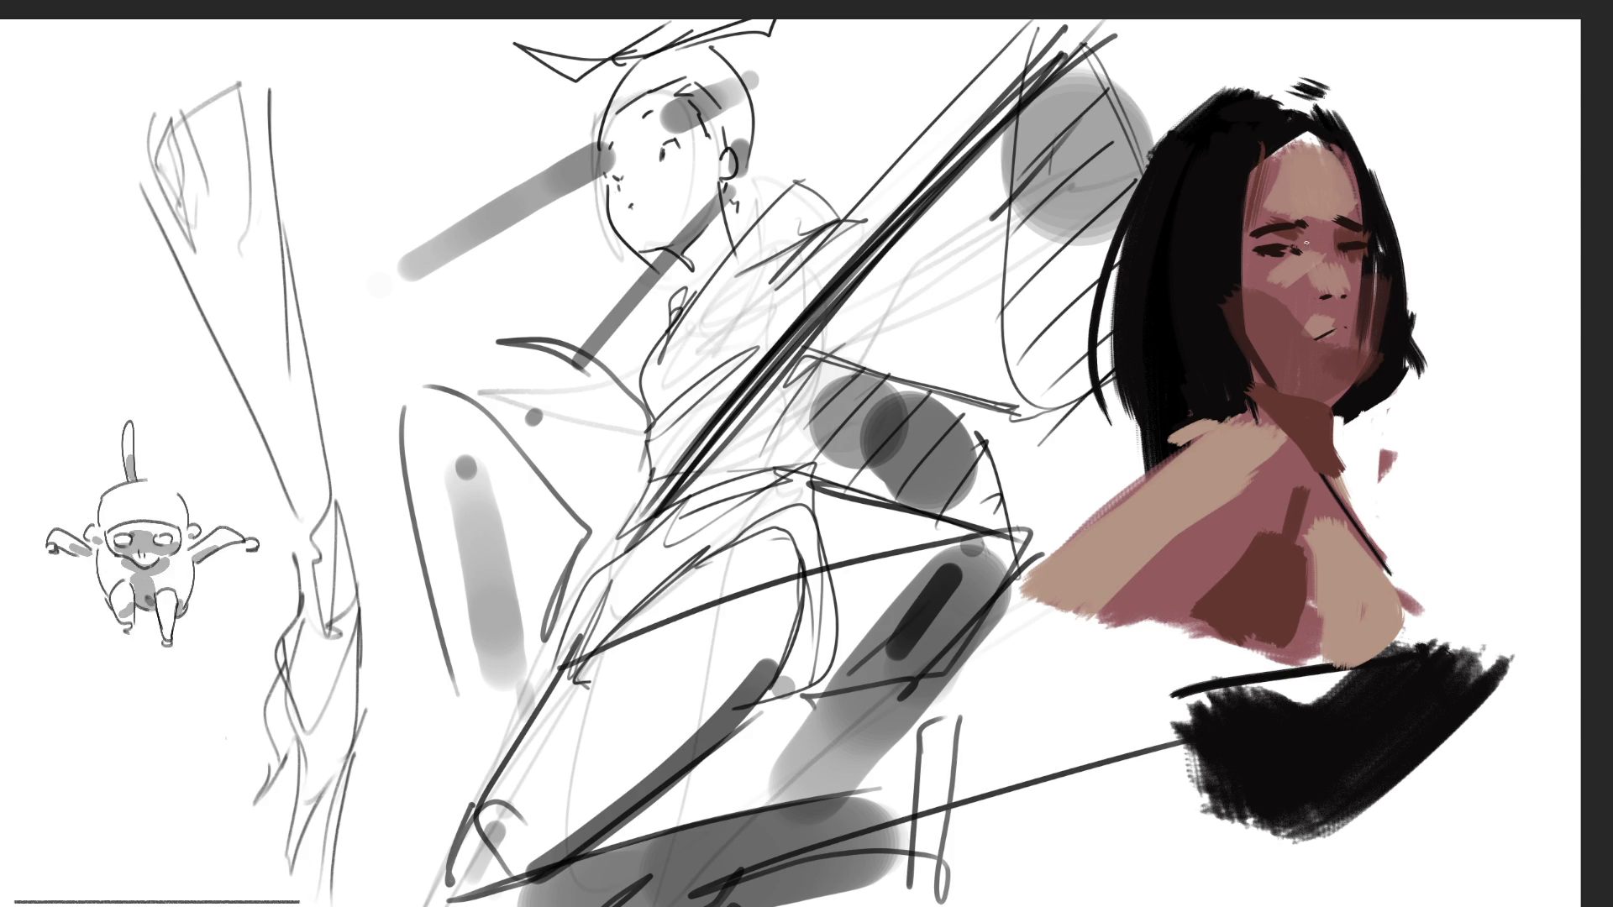
mouse_move(1315, 228)
mouse_down()
mouse_move(1369, 220)
mouse_move(1243, 168)
mouse_move(1386, 193)
mouse_move(1318, 352)
mouse_up()
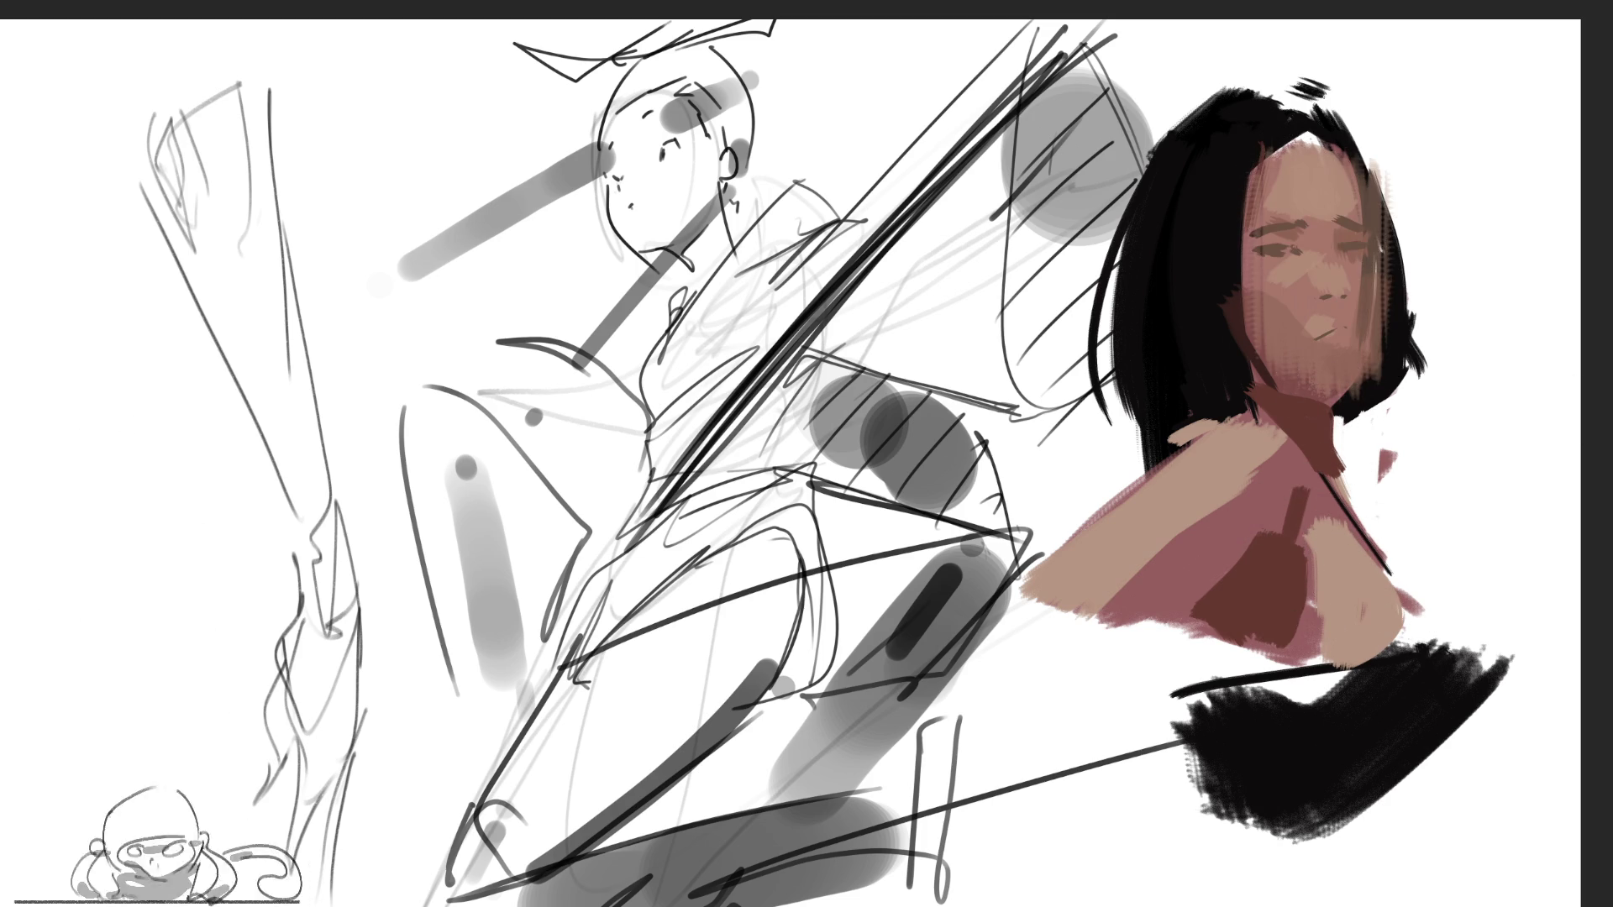
Darken the cheeks and jaw, rework the shoulder and chest, and shrink the brush
drag(1276, 168, 1344, 378)
drag(1293, 218, 1386, 243)
mouse_move(1310, 319)
mouse_down()
mouse_move(1335, 420)
mouse_move(1310, 458)
mouse_up()
mouse_move(1118, 588)
mouse_down()
mouse_move(1227, 588)
mouse_move(1277, 504)
mouse_move(1310, 580)
mouse_up()
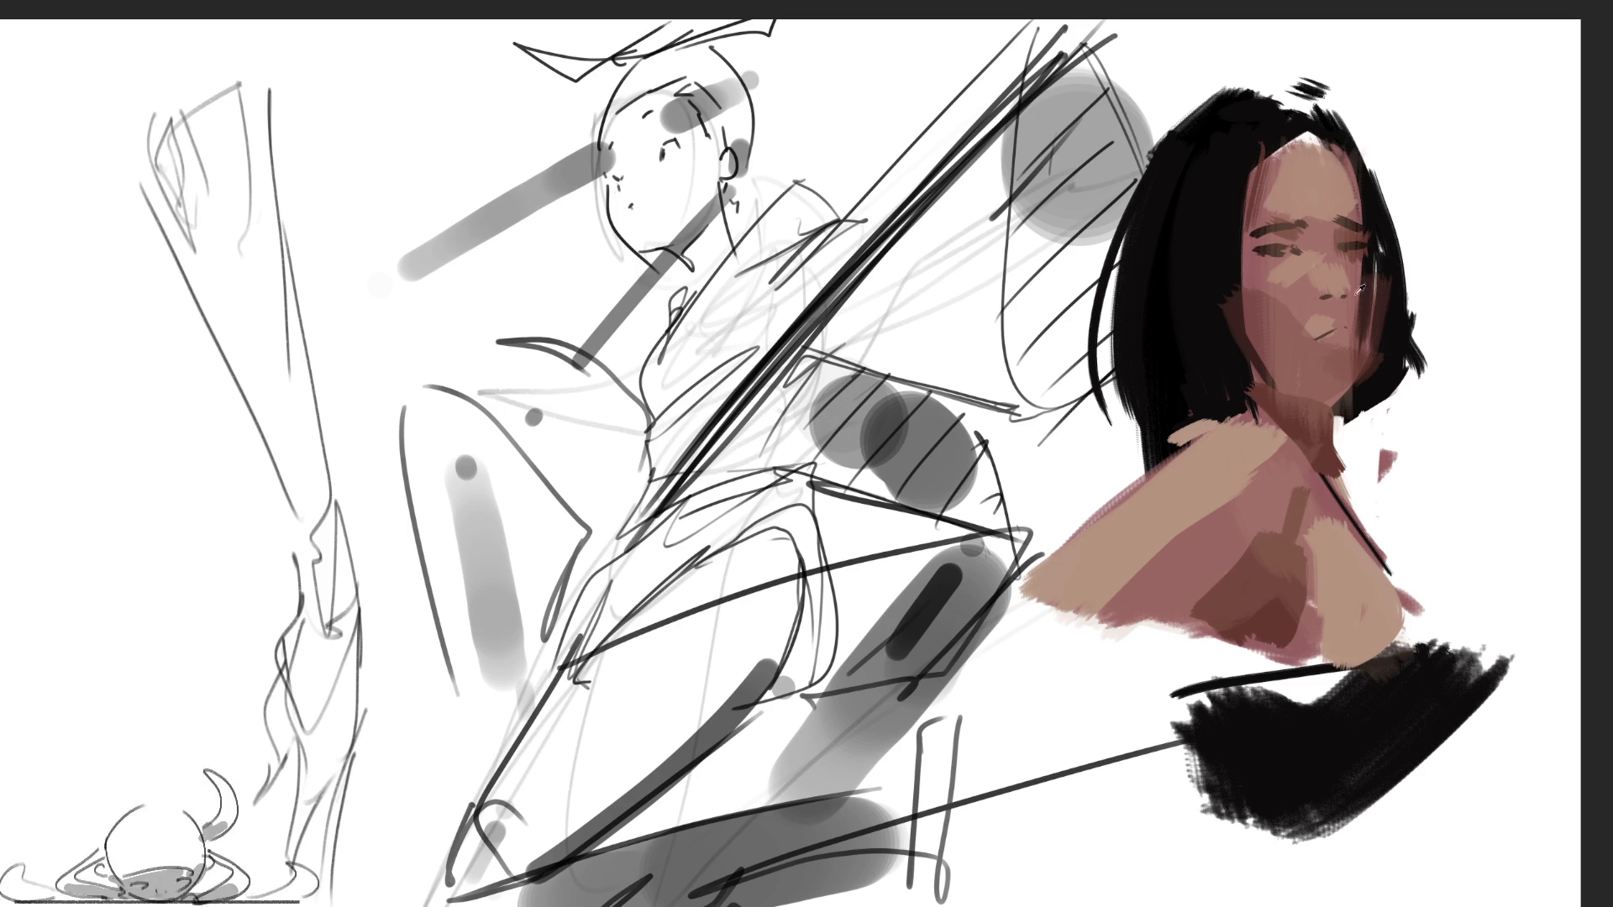
key(bracketleft)
key(bracketleft)
key(bracketleft)
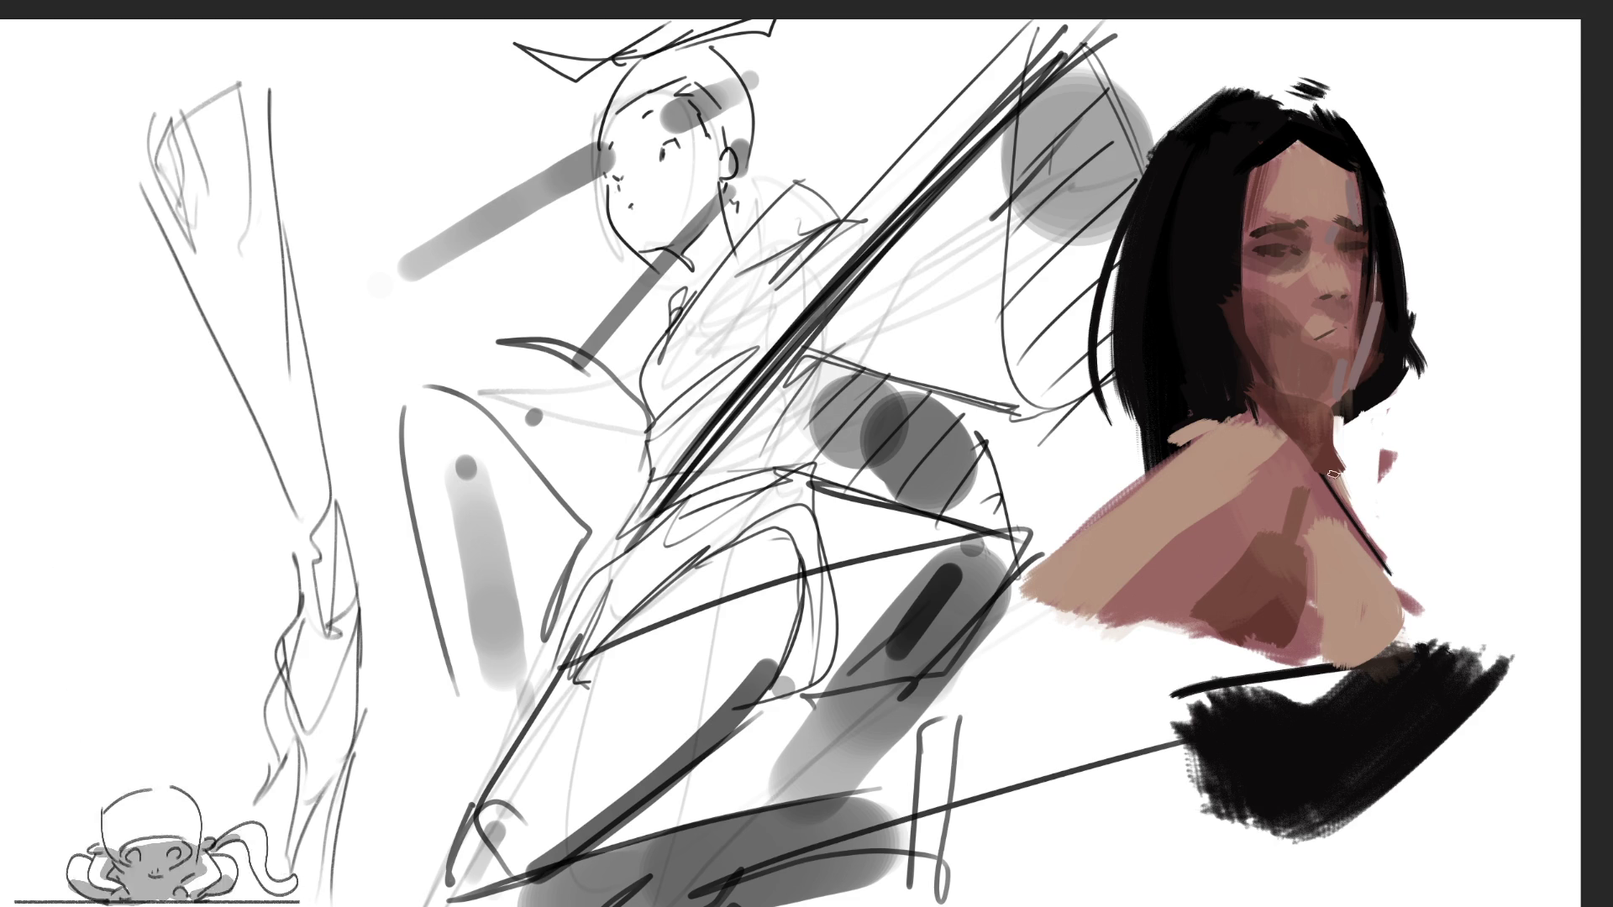
Paint a light neck stroke, a dark mark below the nose, and white highlights on forehead, under-eye and nose
drag(1314, 449, 1335, 477)
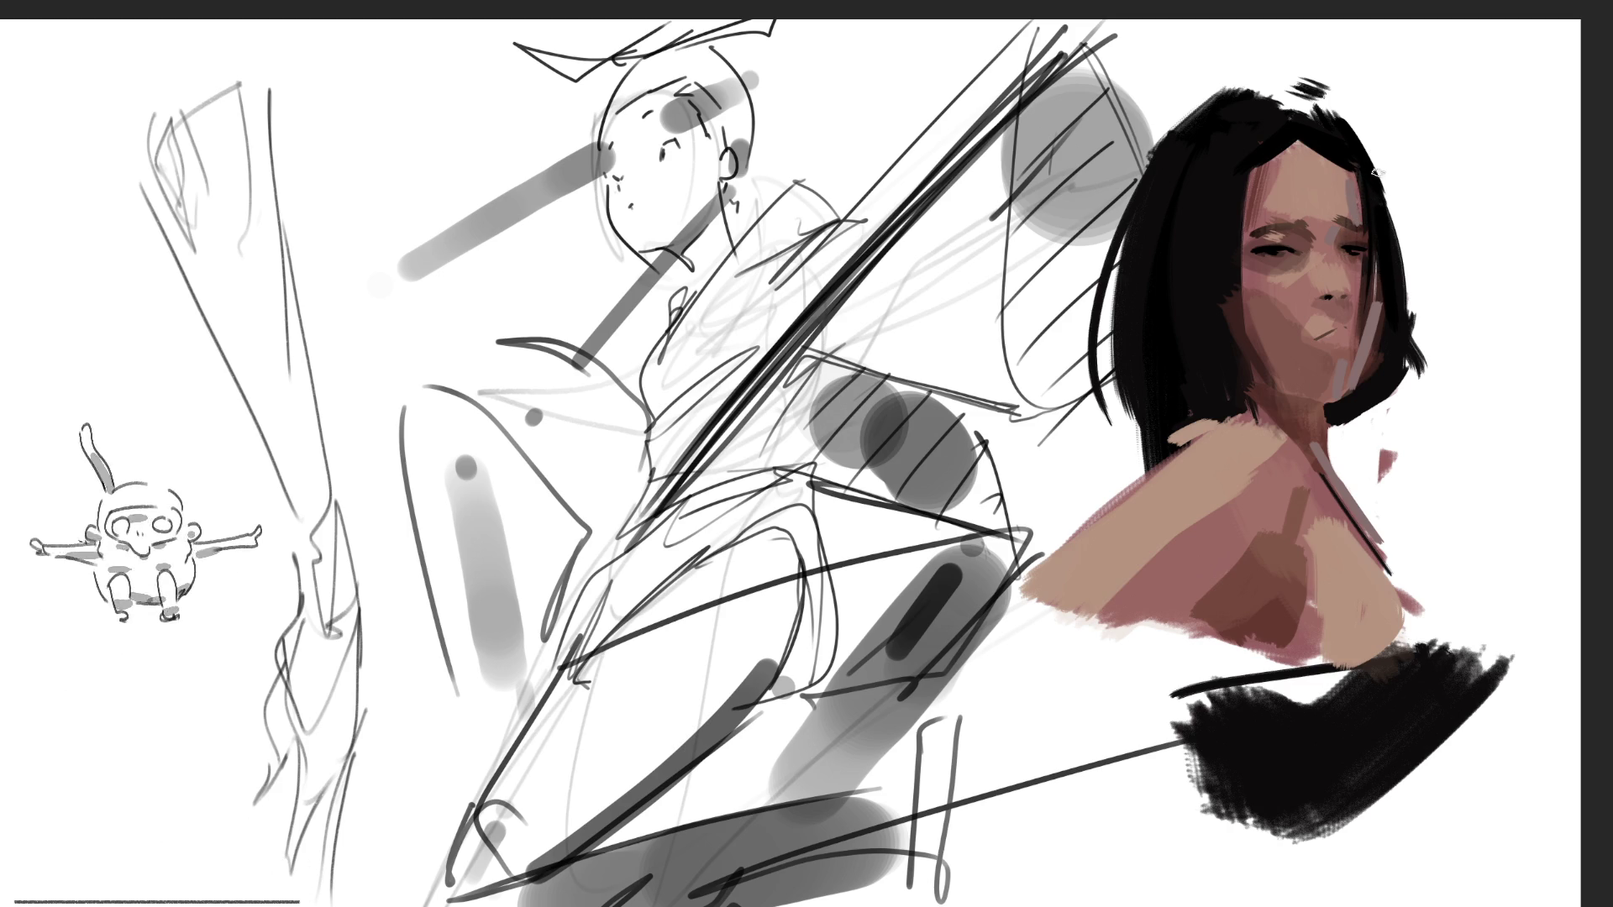
drag(1325, 300, 1348, 329)
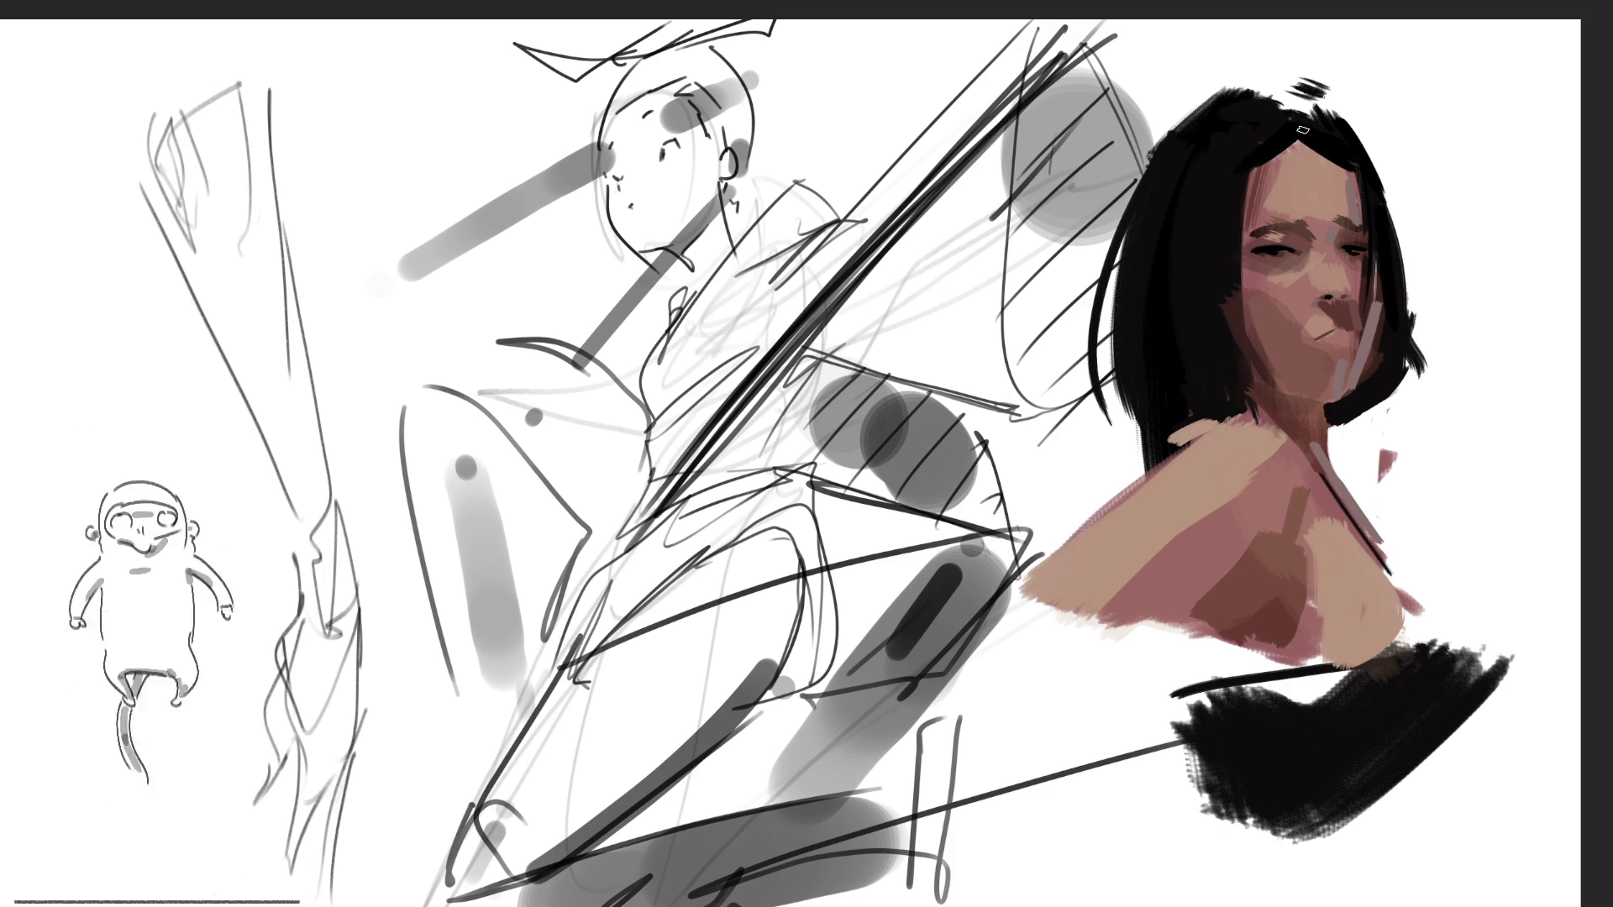
drag(1275, 168, 1280, 181)
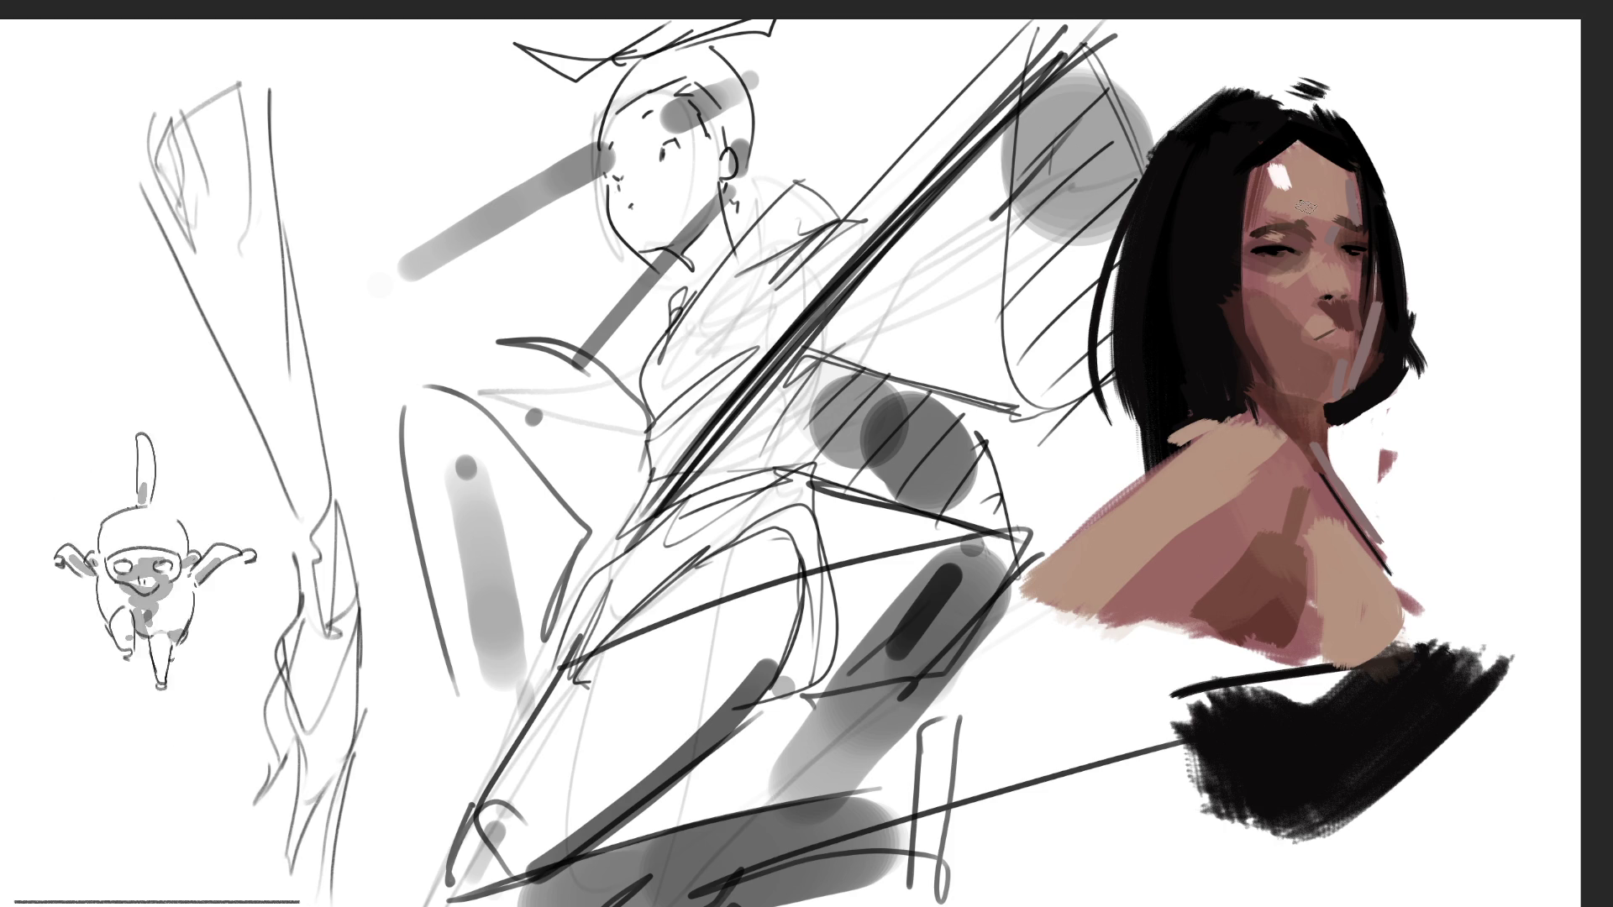
drag(1251, 269, 1284, 277)
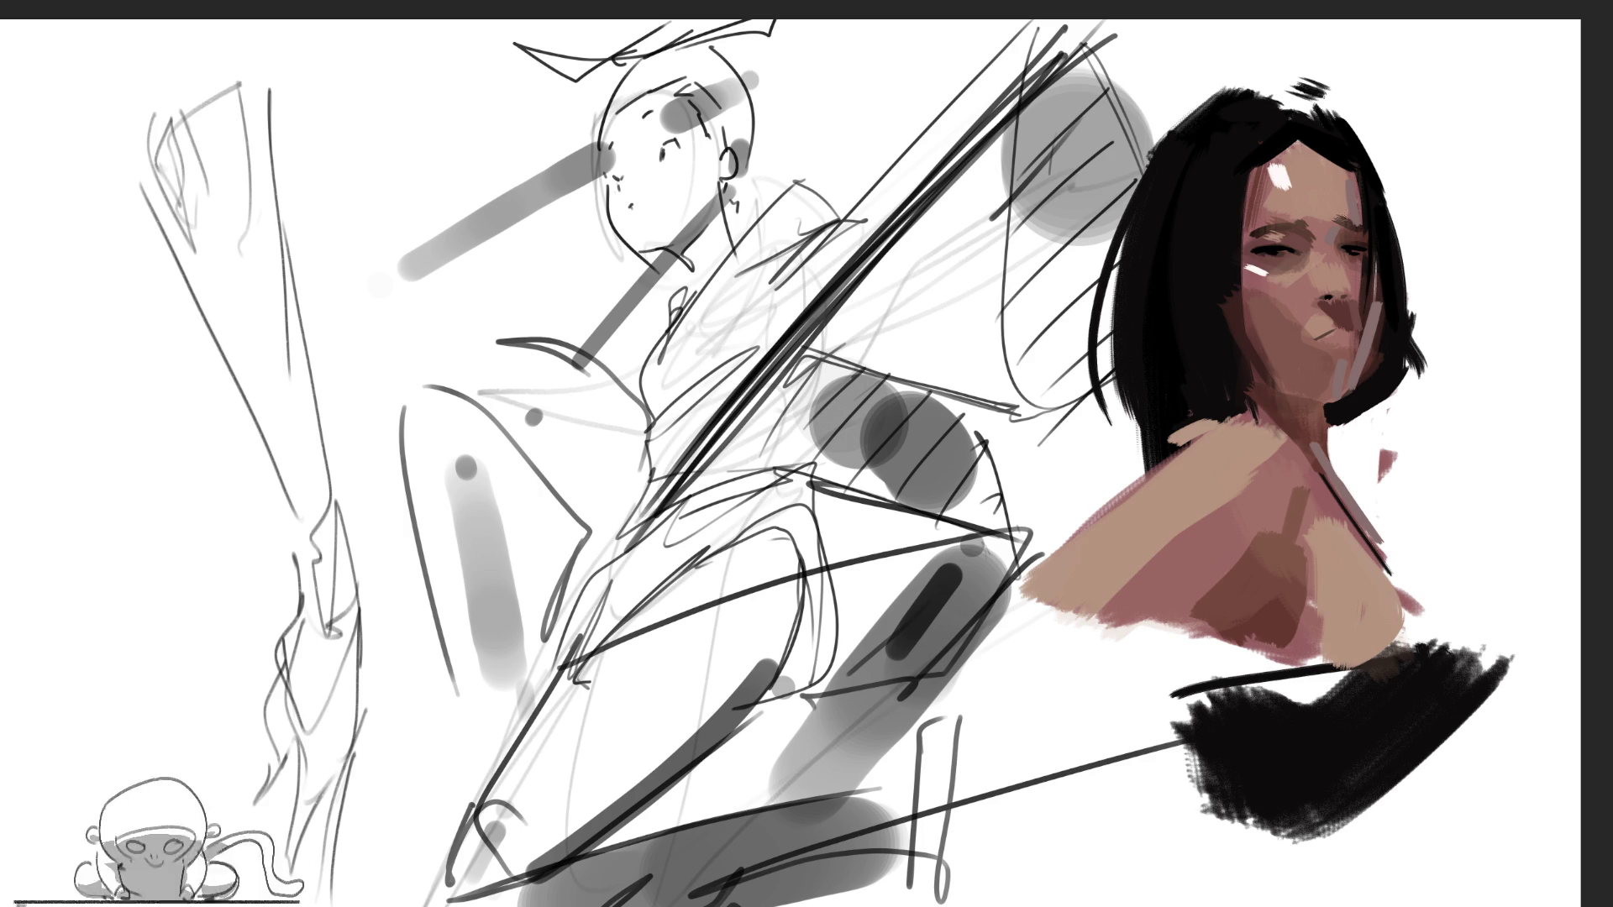
drag(1312, 319, 1327, 316)
Discard a trial brown stroke on the sketched head and lasso-select the portrait's bust
drag(1082, 124, 747, 220)
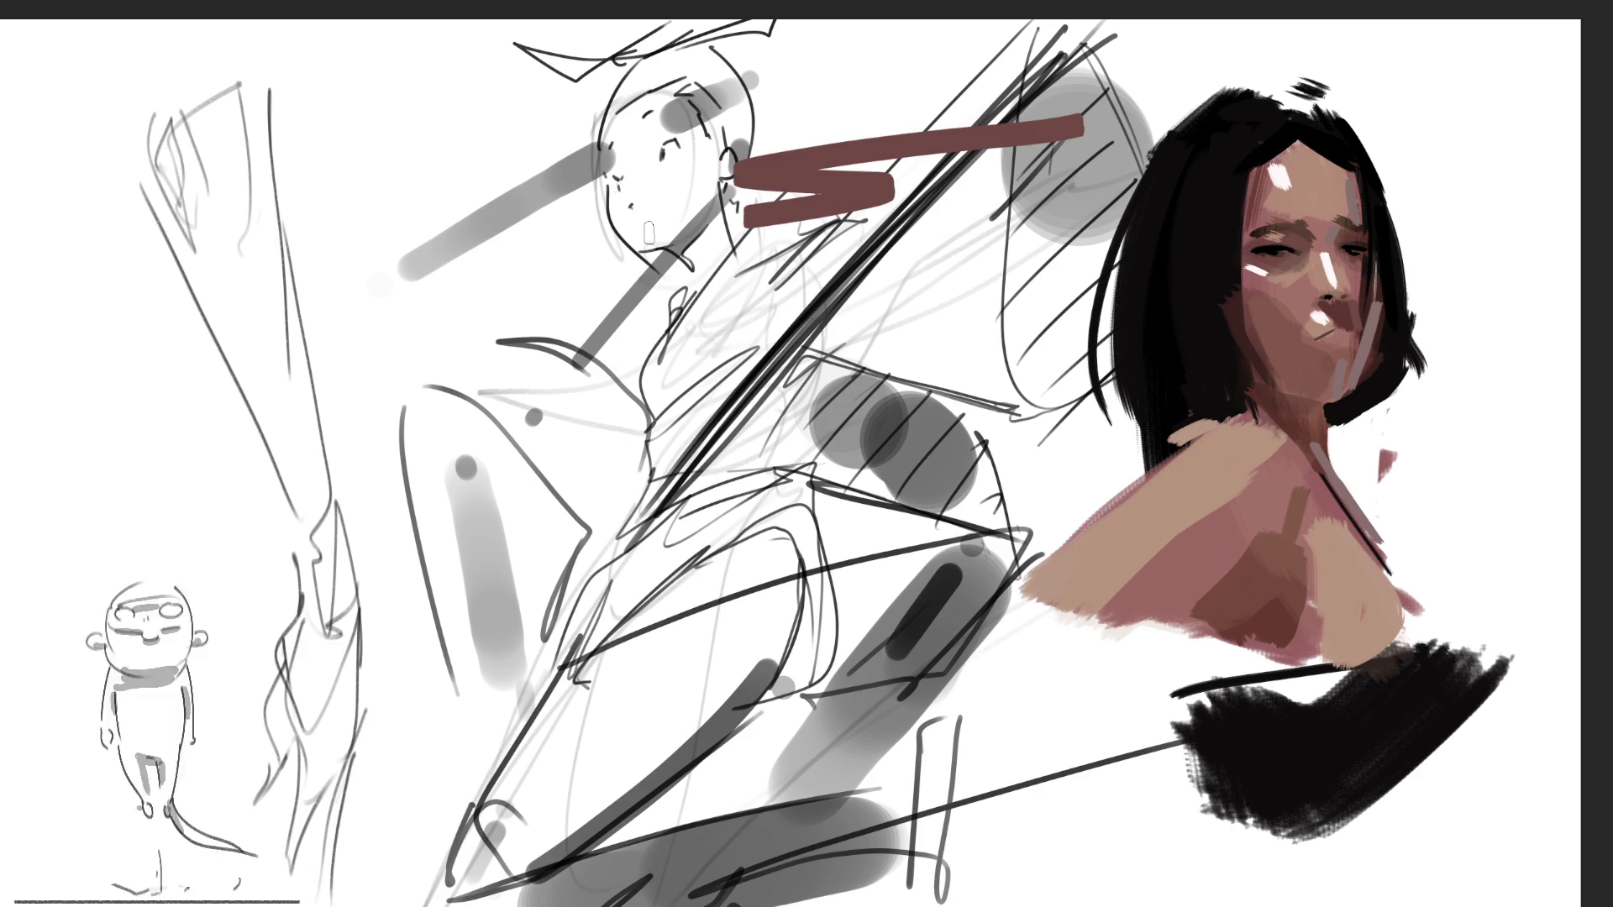
key(ctrl+z)
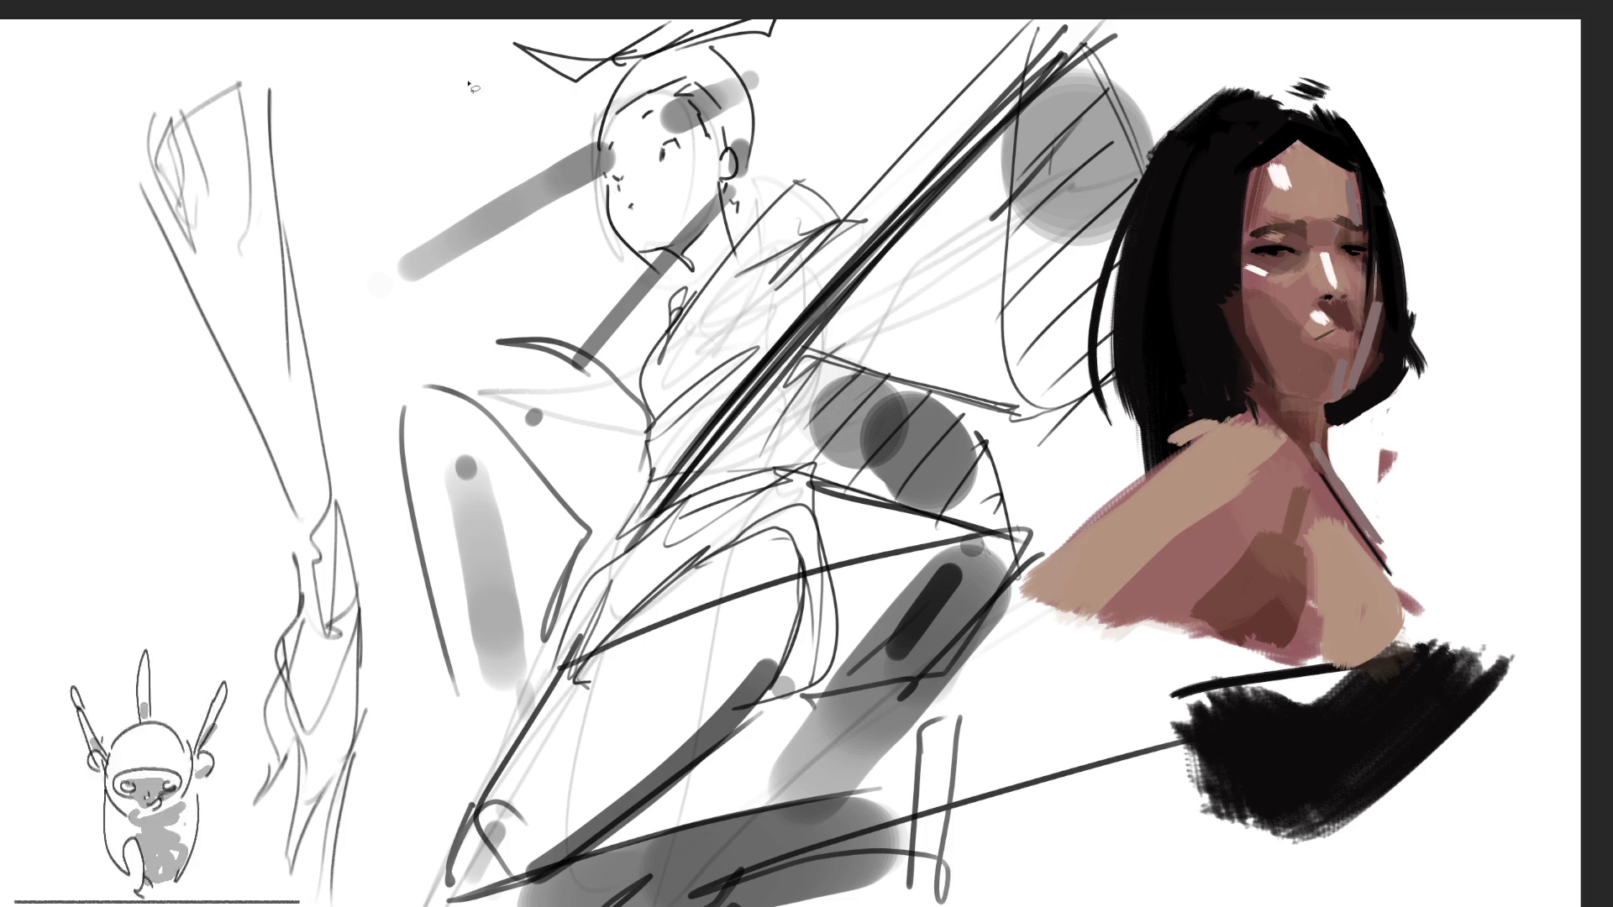
mouse_move(1489, 299)
mouse_down()
mouse_move(1469, 211)
mouse_move(1457, 416)
mouse_move(1342, 460)
mouse_move(1253, 414)
mouse_move(1186, 428)
mouse_move(1172, 469)
mouse_up()
mouse_move(1093, 522)
mouse_down()
mouse_move(1021, 651)
mouse_move(1461, 634)
mouse_move(1218, 693)
mouse_move(1516, 647)
mouse_up()
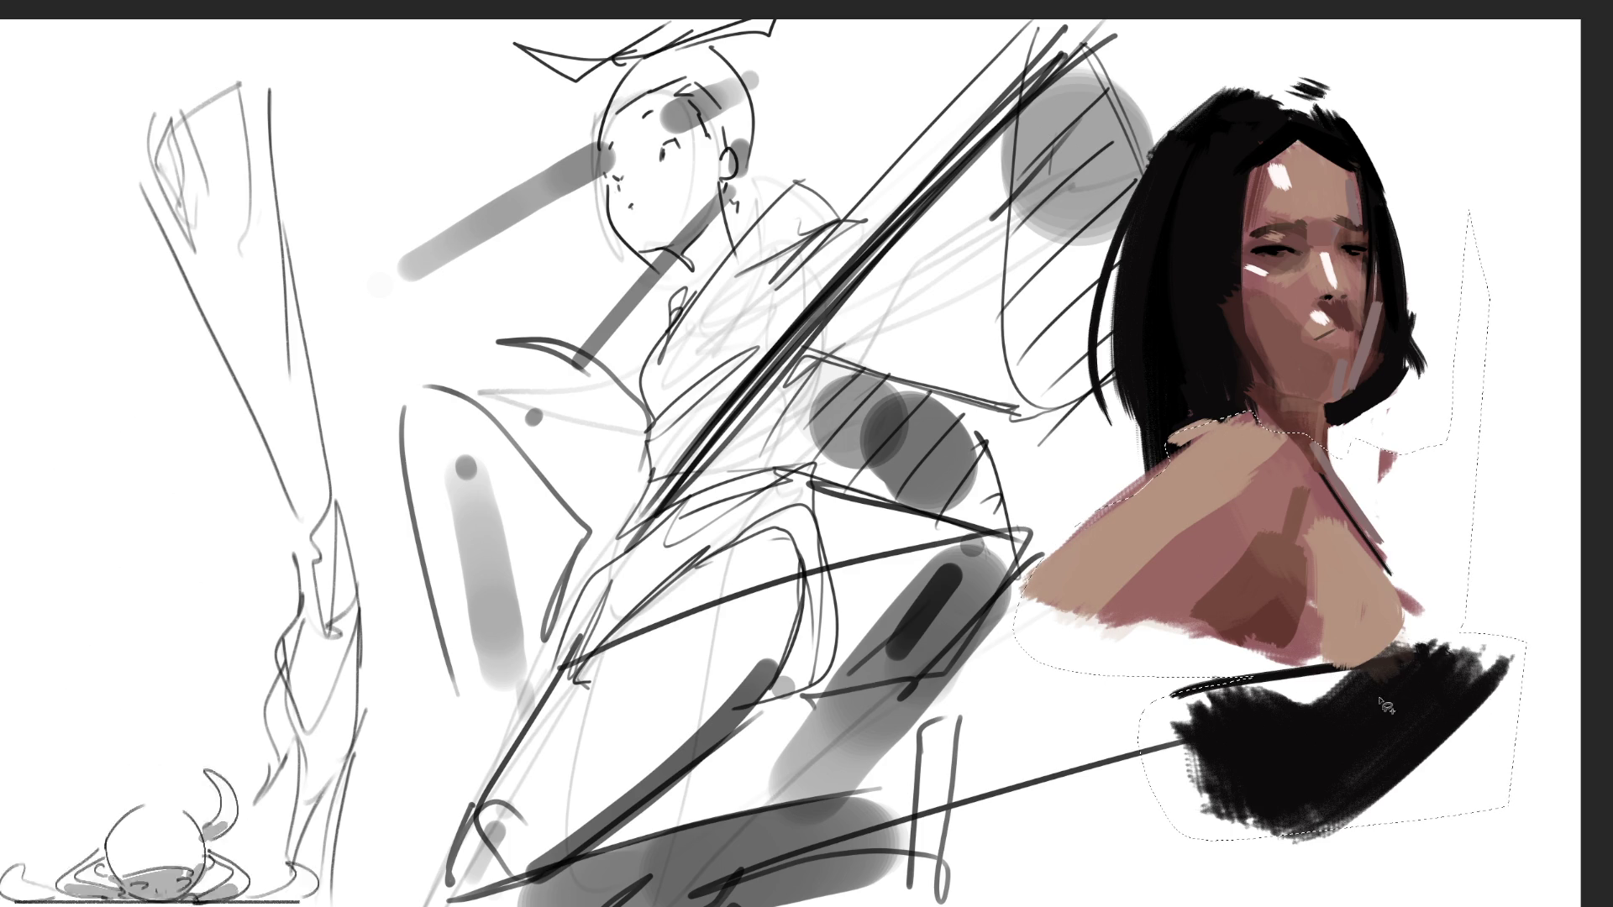
Move the selected bust slightly down and sideways, then try and undo a dark right-eyebrow stroke
key(ctrl+t)
drag(1349, 568, 1346, 598)
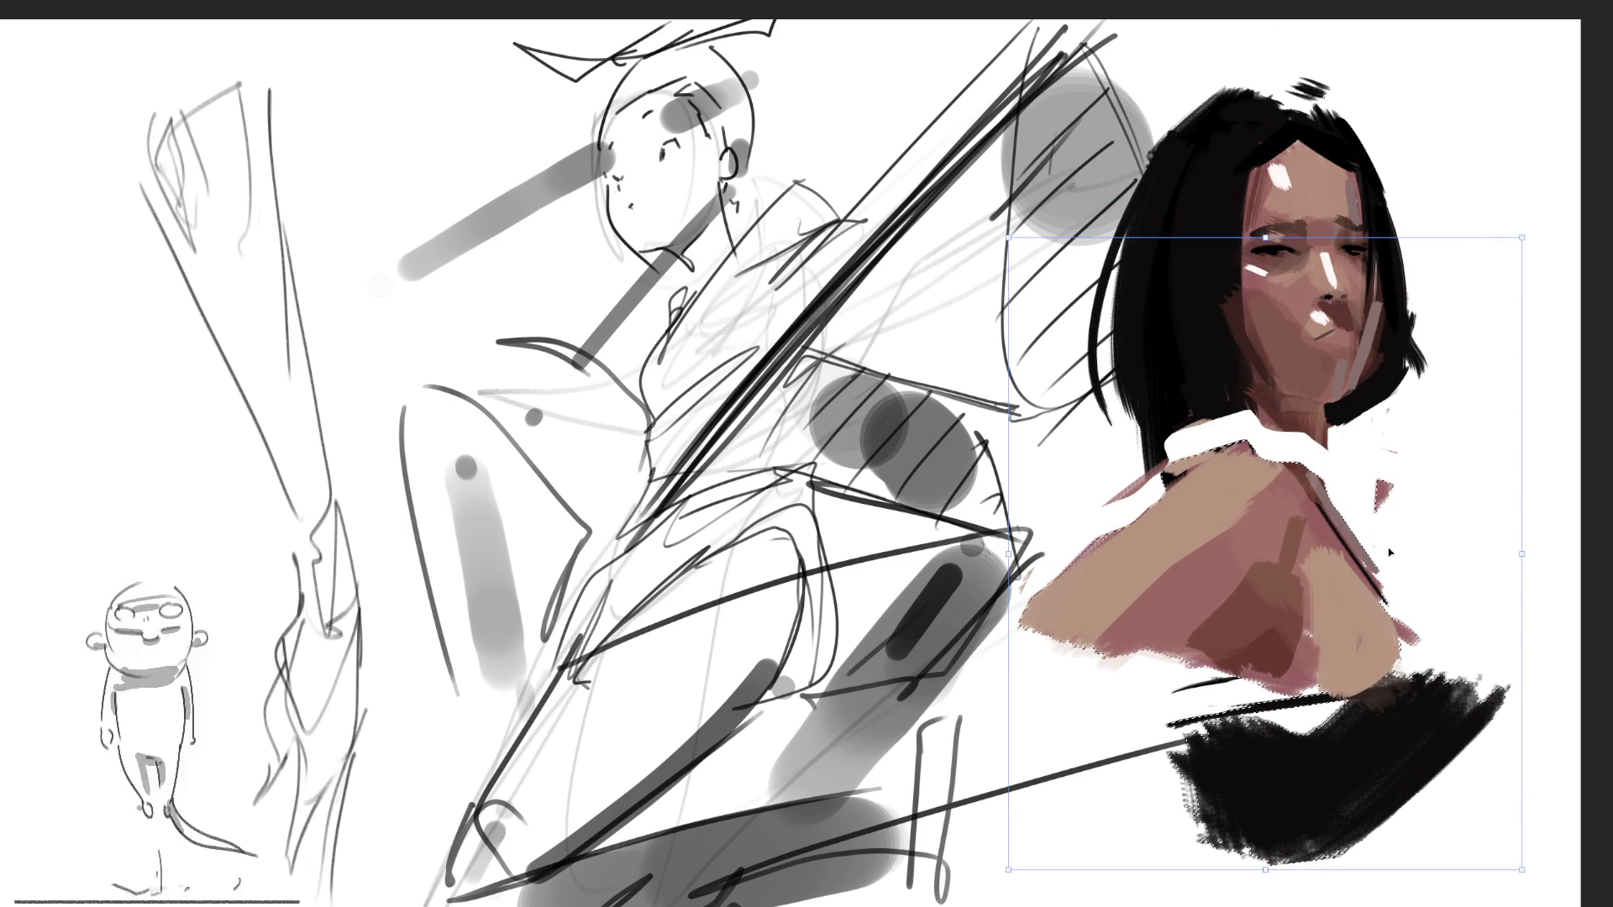
drag(1399, 476, 1405, 475)
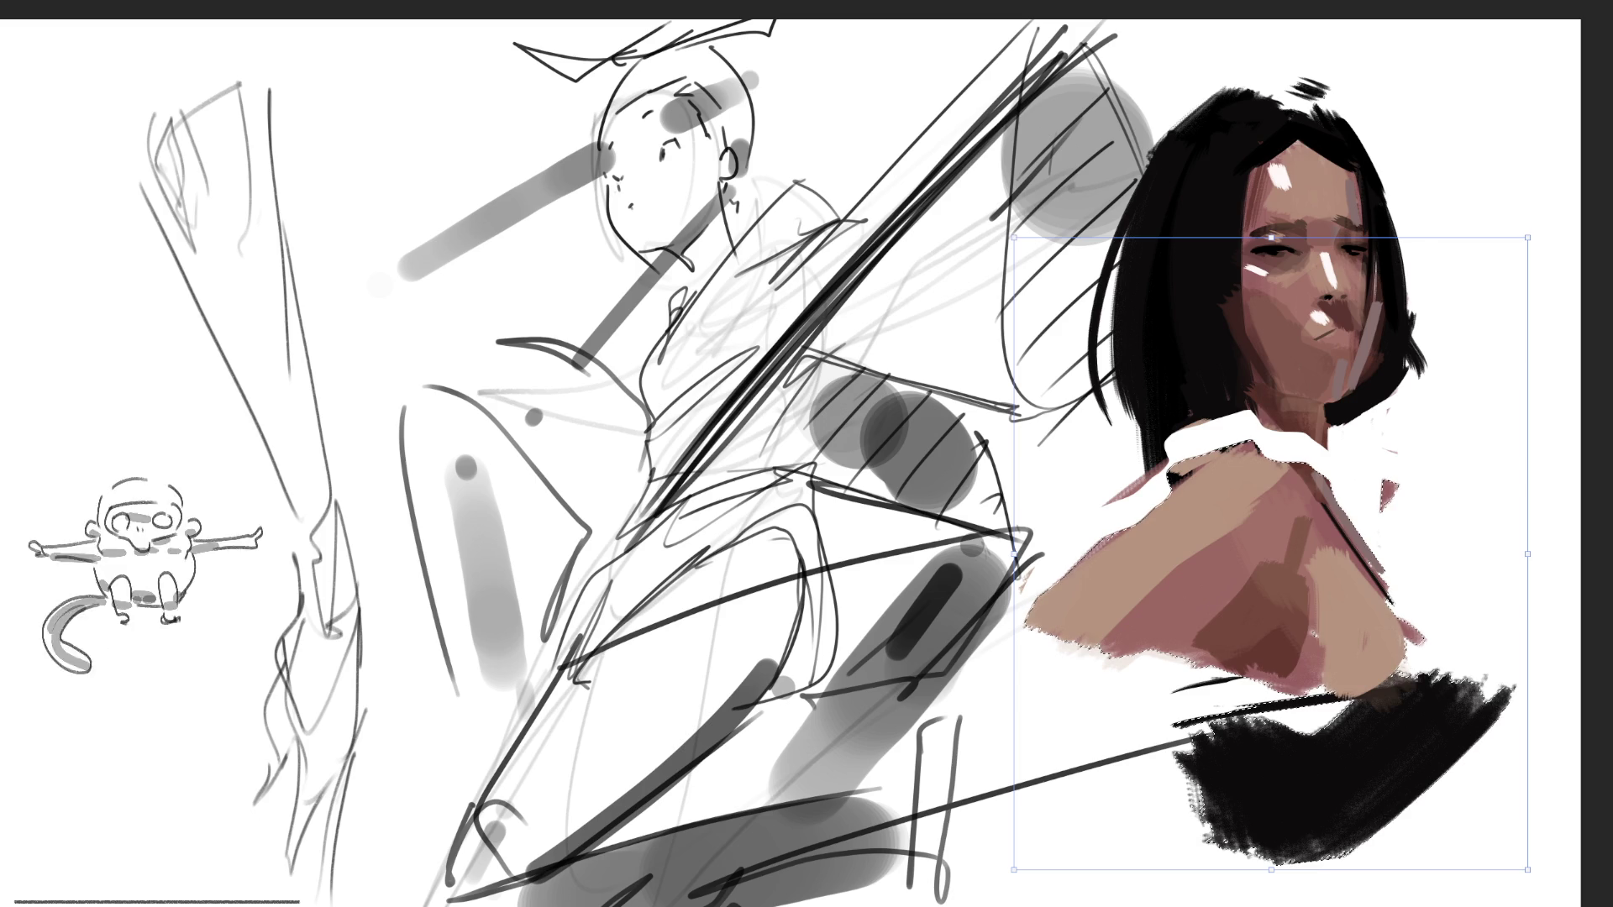
key(Return)
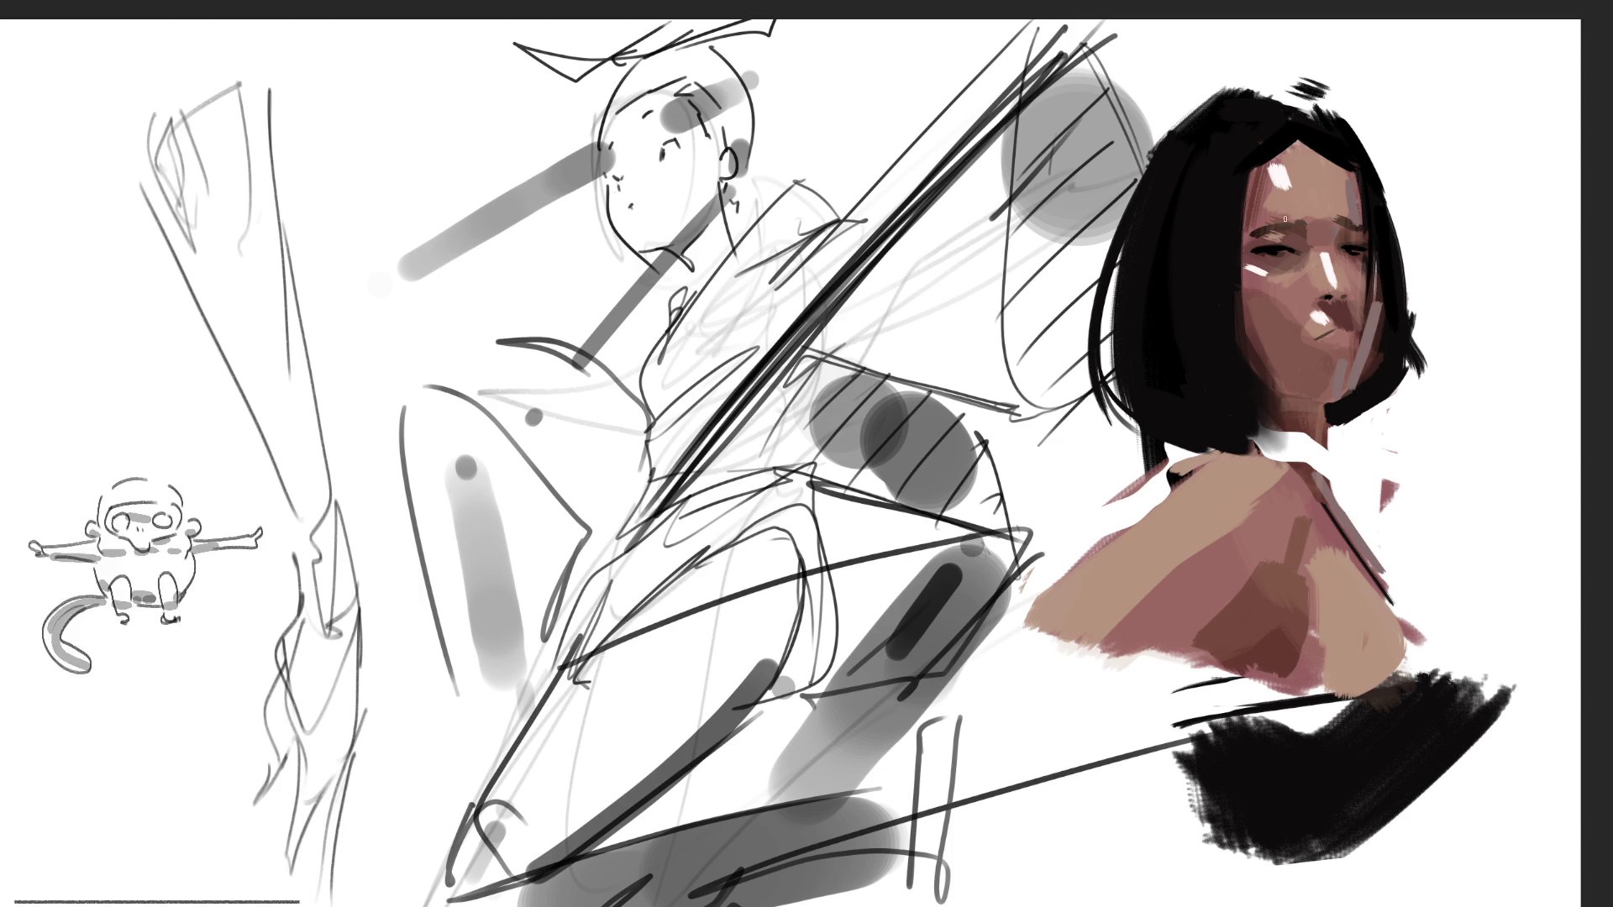
drag(1269, 226, 1312, 221)
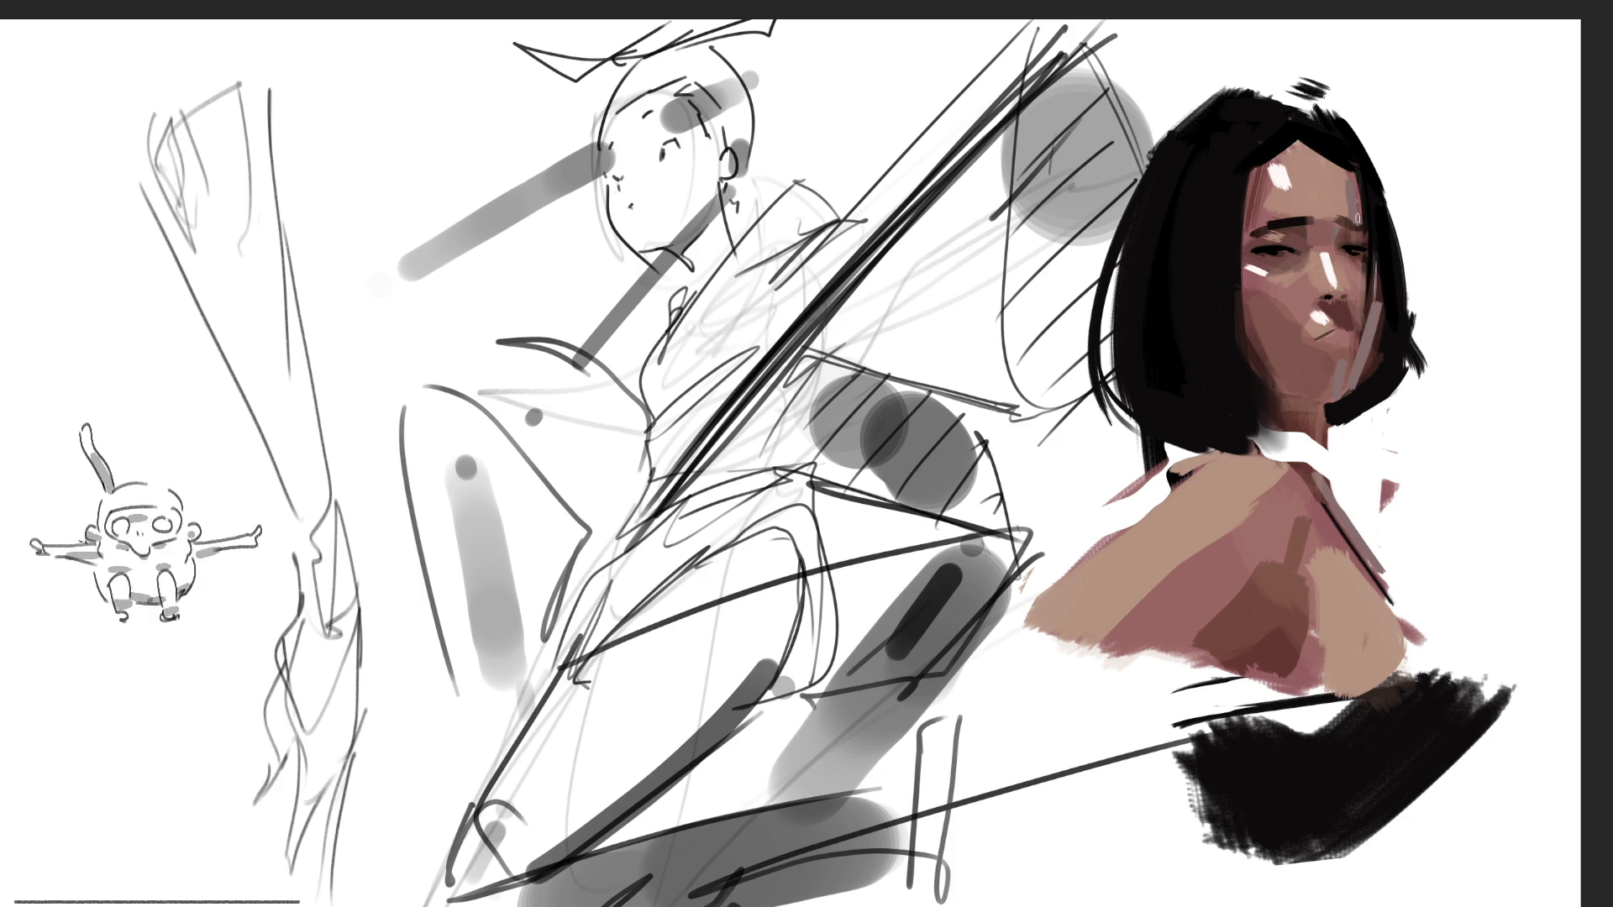
key(ctrl+z)
Repaint a shorter dark eyebrow, lighten the right cheek, and add small dark strands at the crown
drag(1262, 224, 1298, 220)
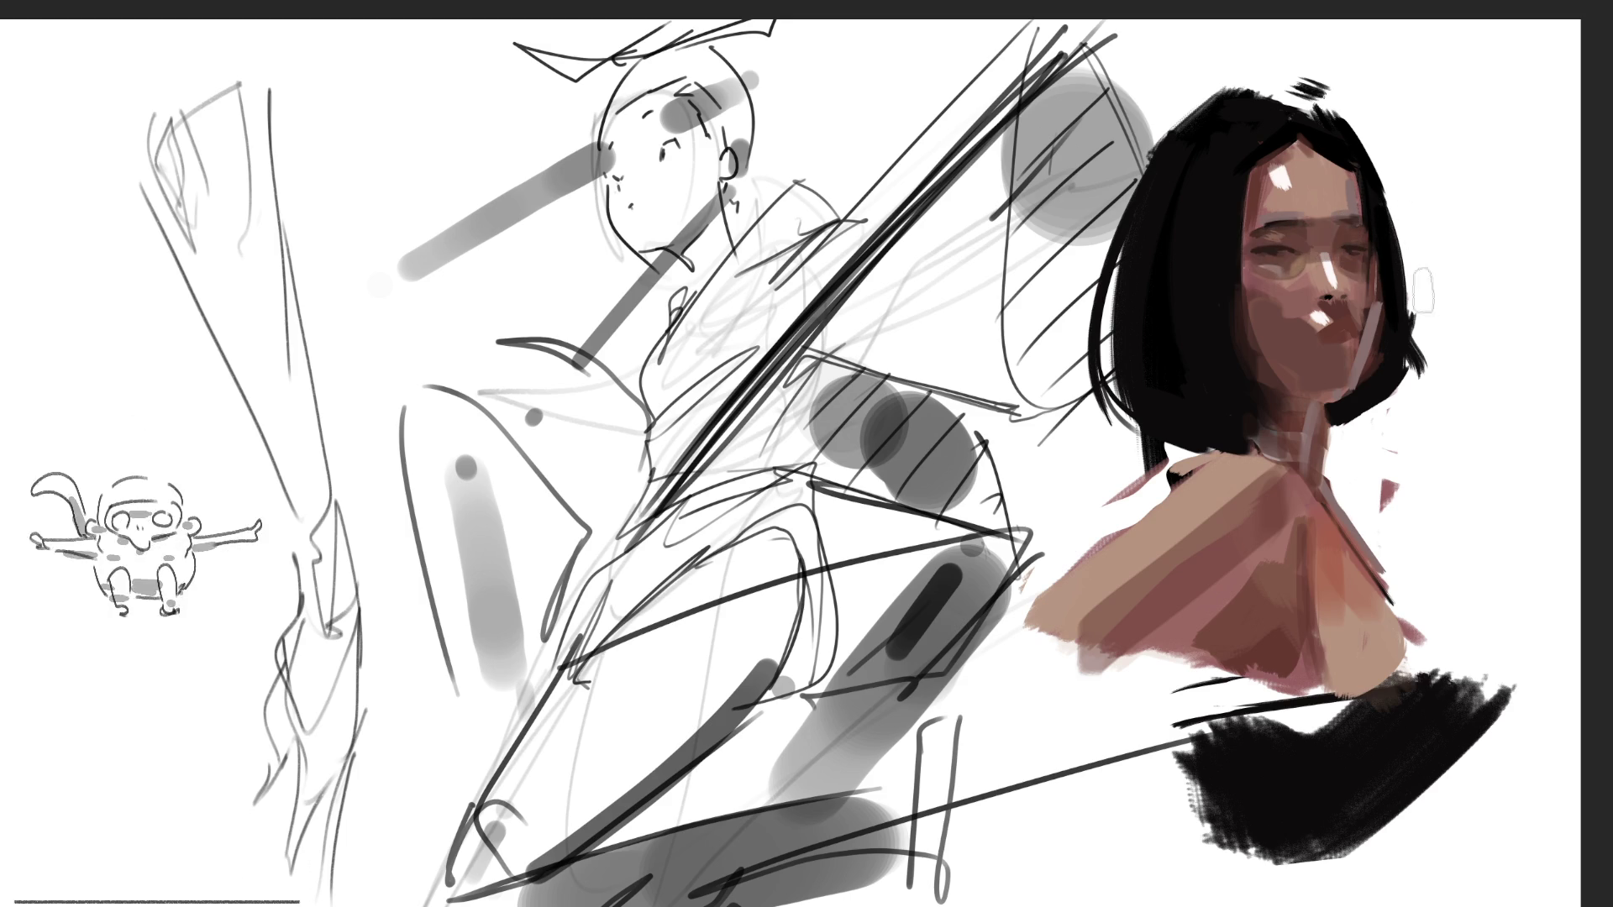
drag(1374, 319, 1356, 235)
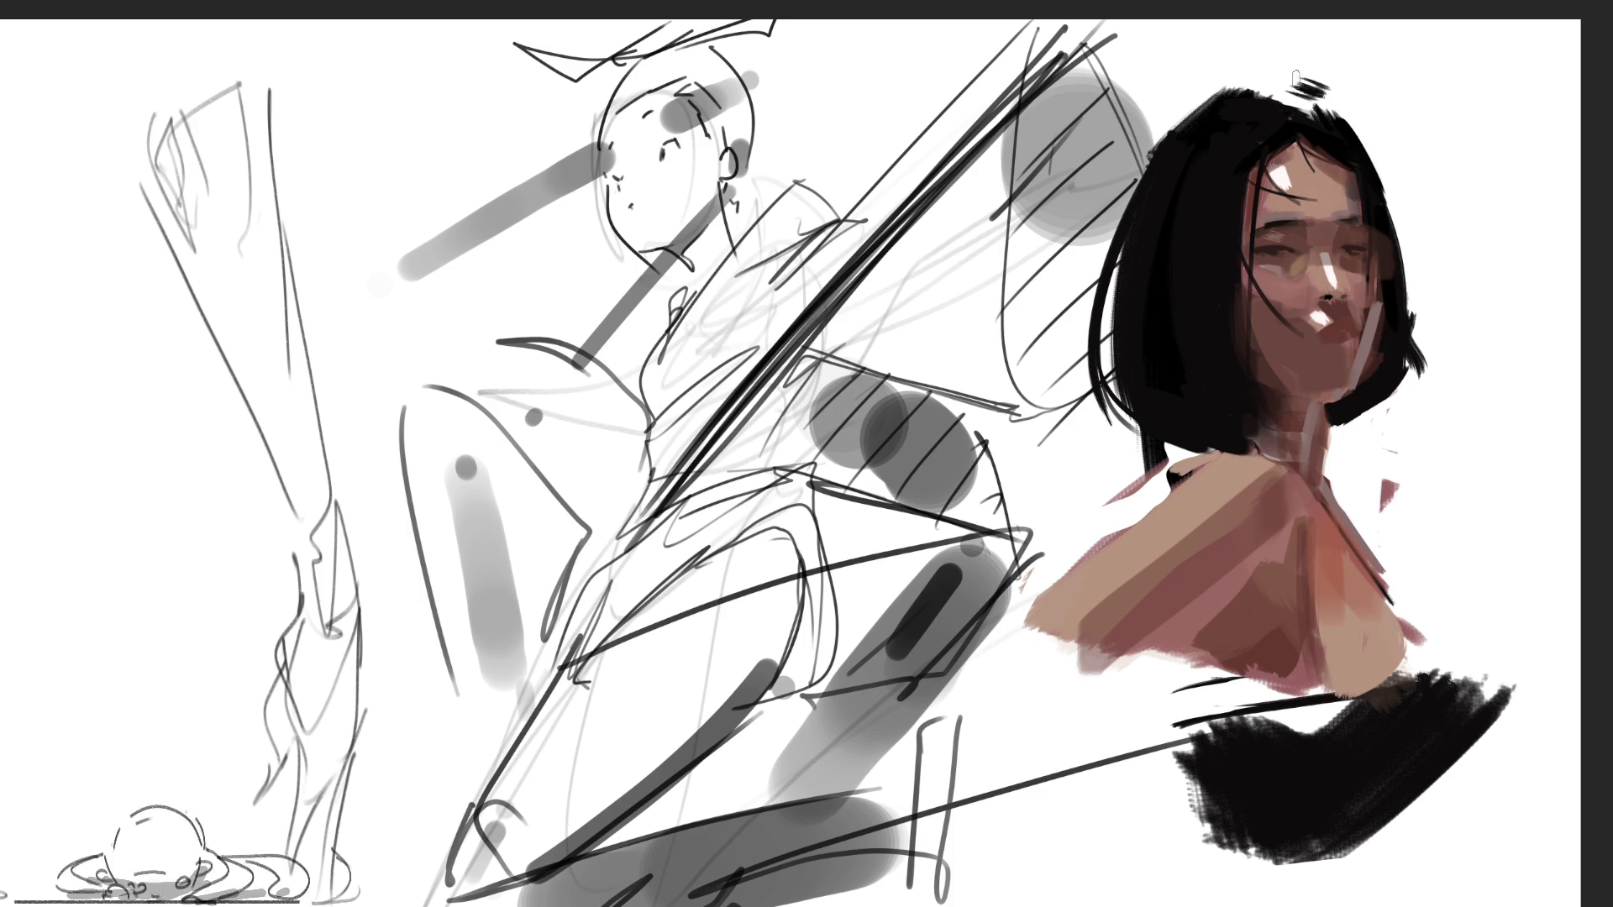
mouse_move(1272, 99)
mouse_down()
mouse_move(1277, 67)
mouse_move(1322, 88)
mouse_move(1325, 121)
mouse_up()
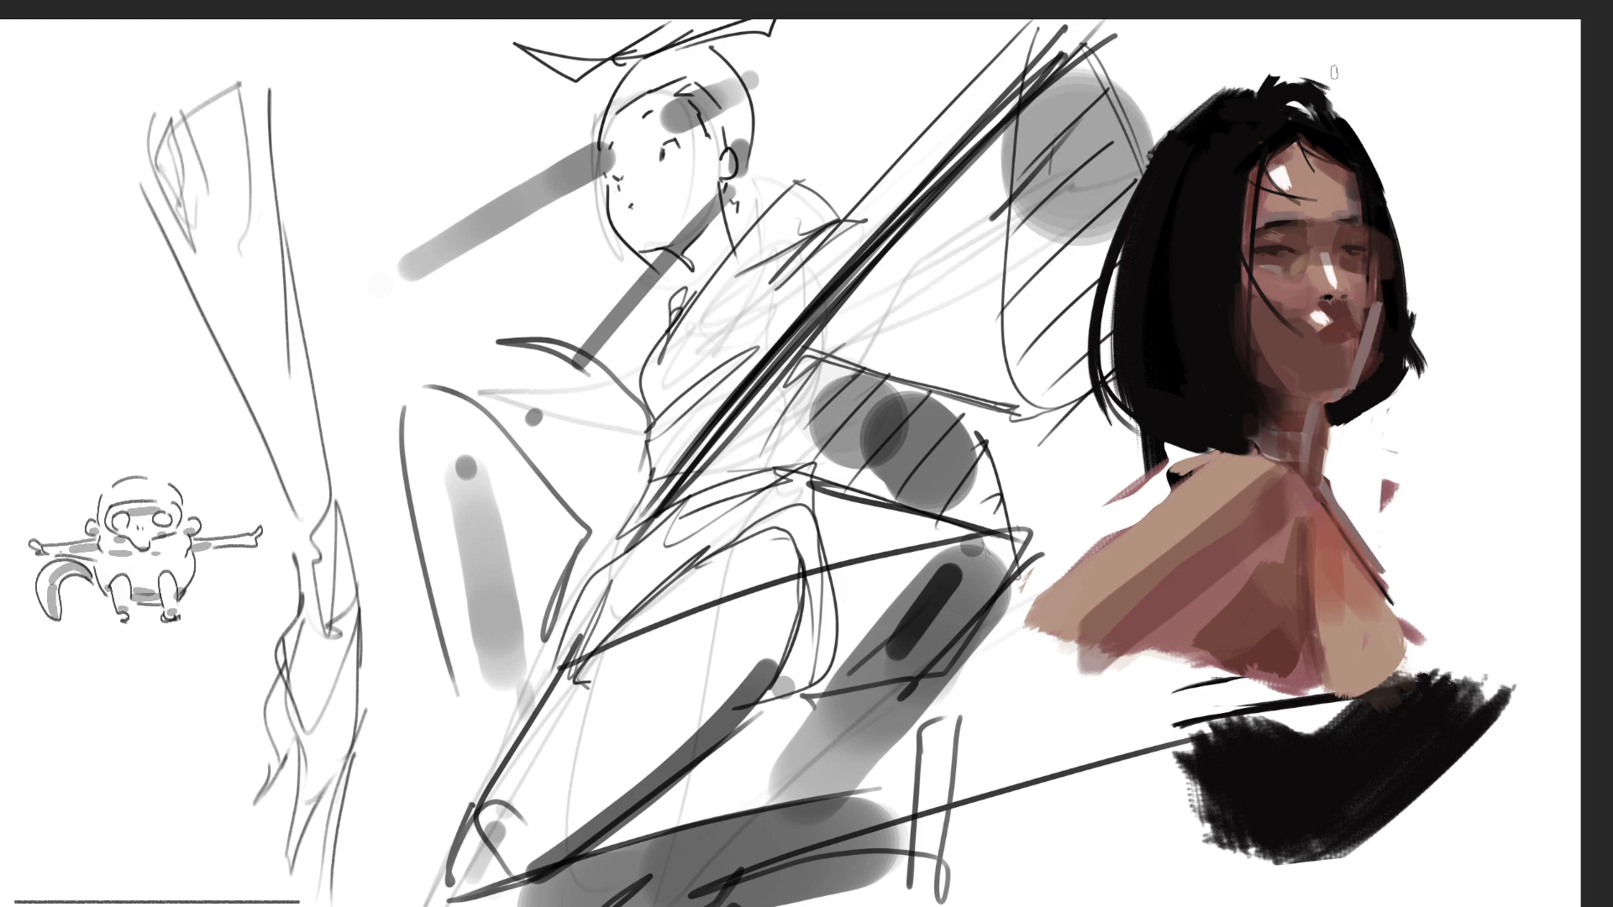
drag(1249, 88, 1283, 70)
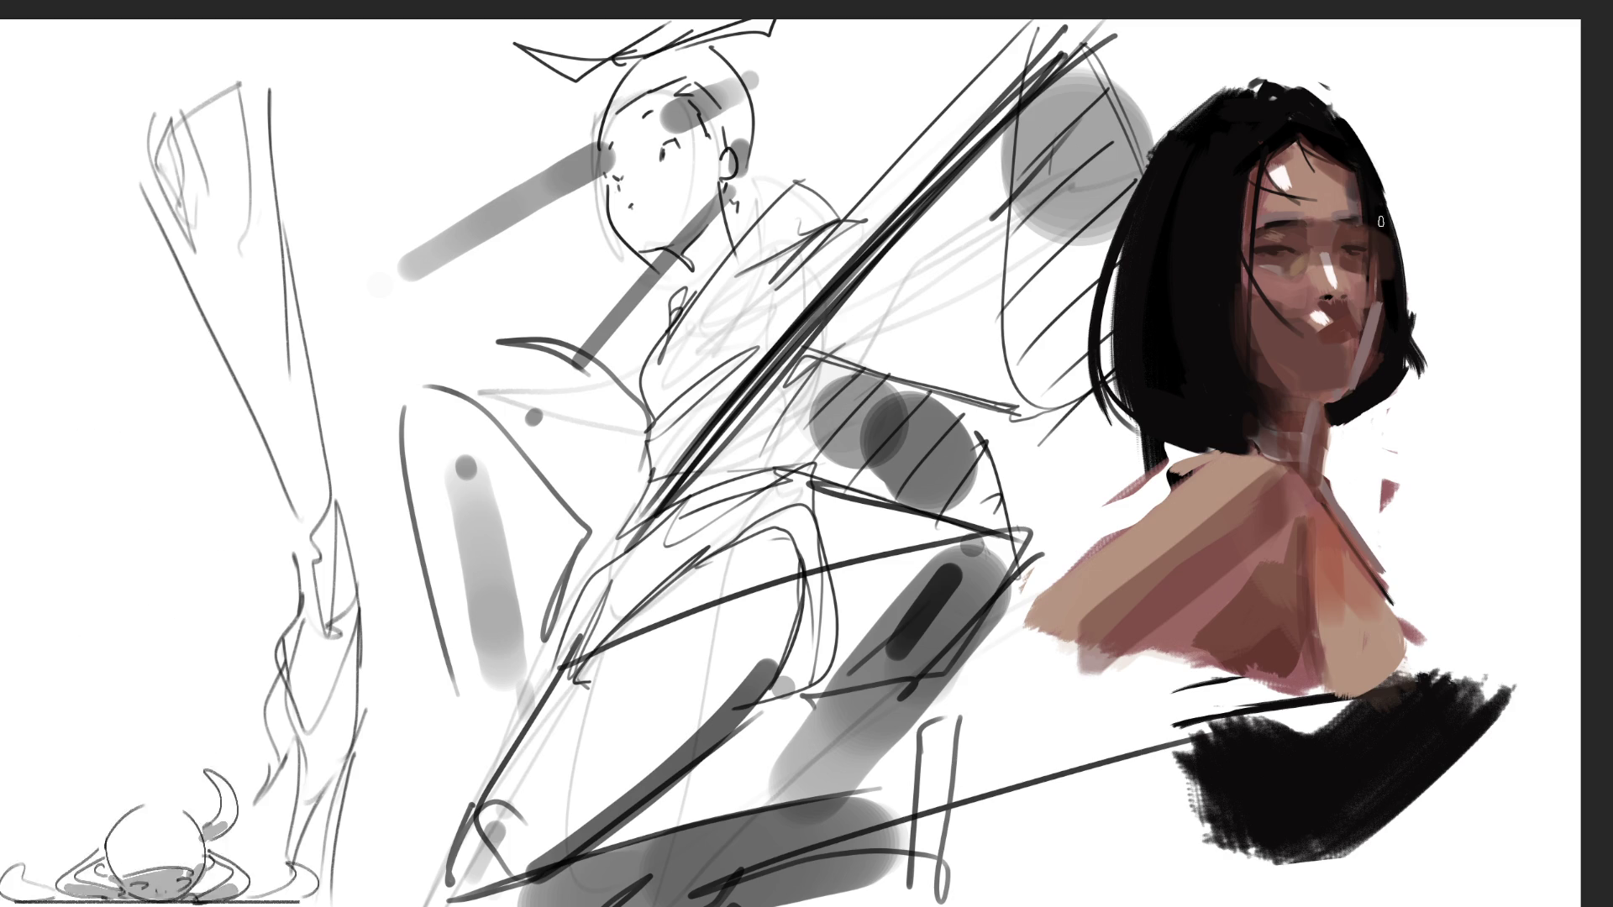
Draw thin dark hair strands down the face and right edge, then dab a forehead highlight
drag(1361, 225, 1377, 435)
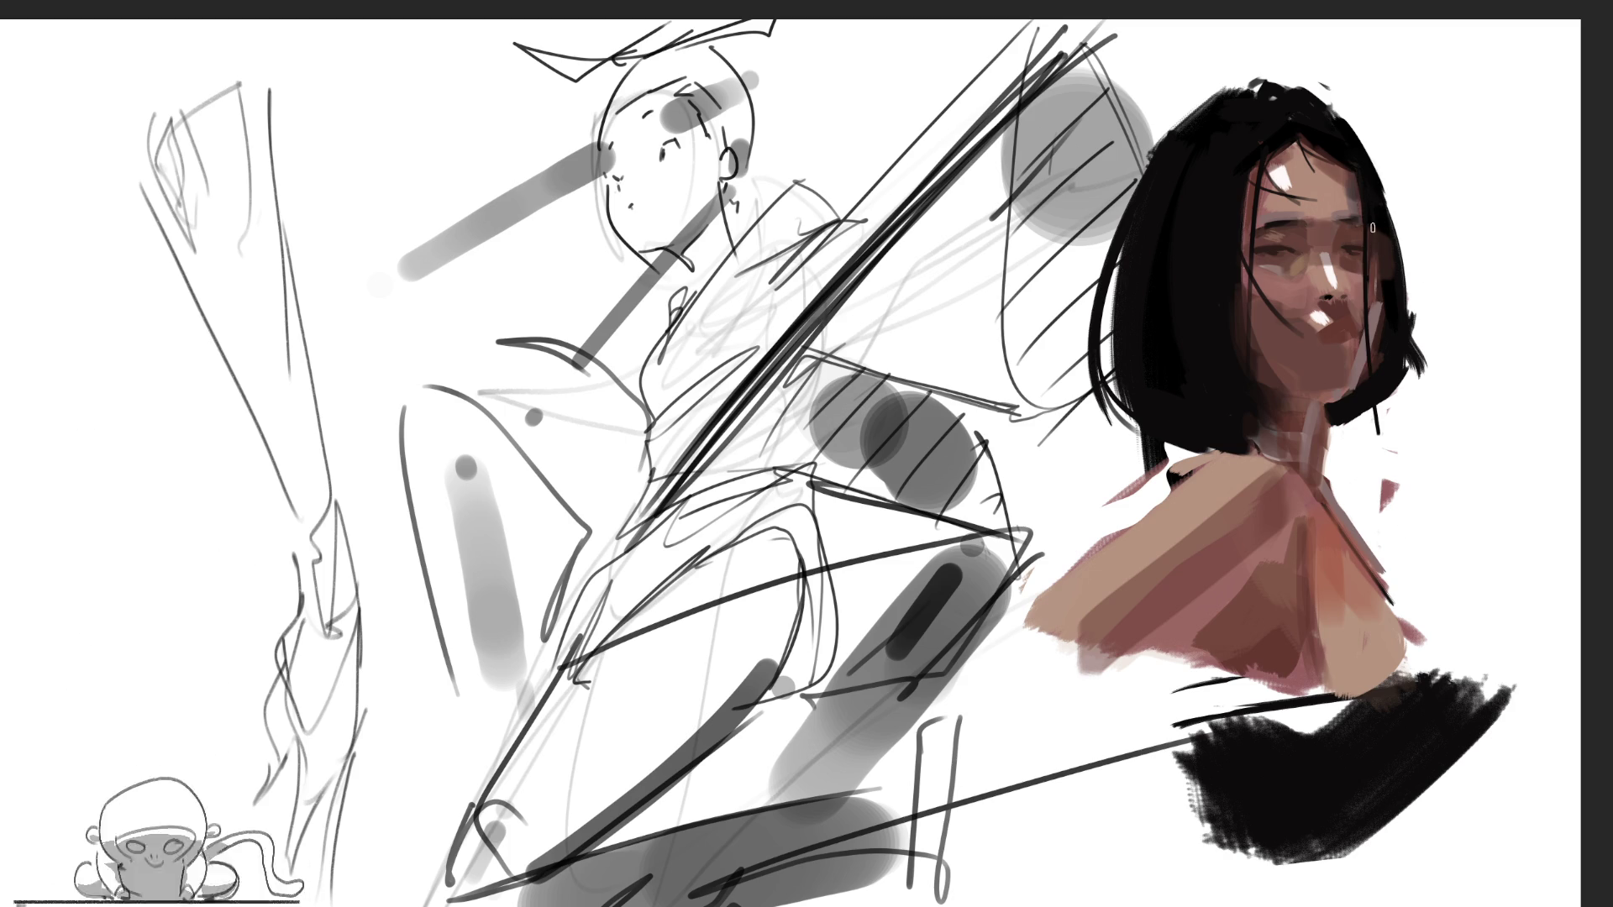
key(ctrl+z)
drag(1364, 225, 1369, 333)
key(ctrl+z)
drag(1365, 225, 1369, 380)
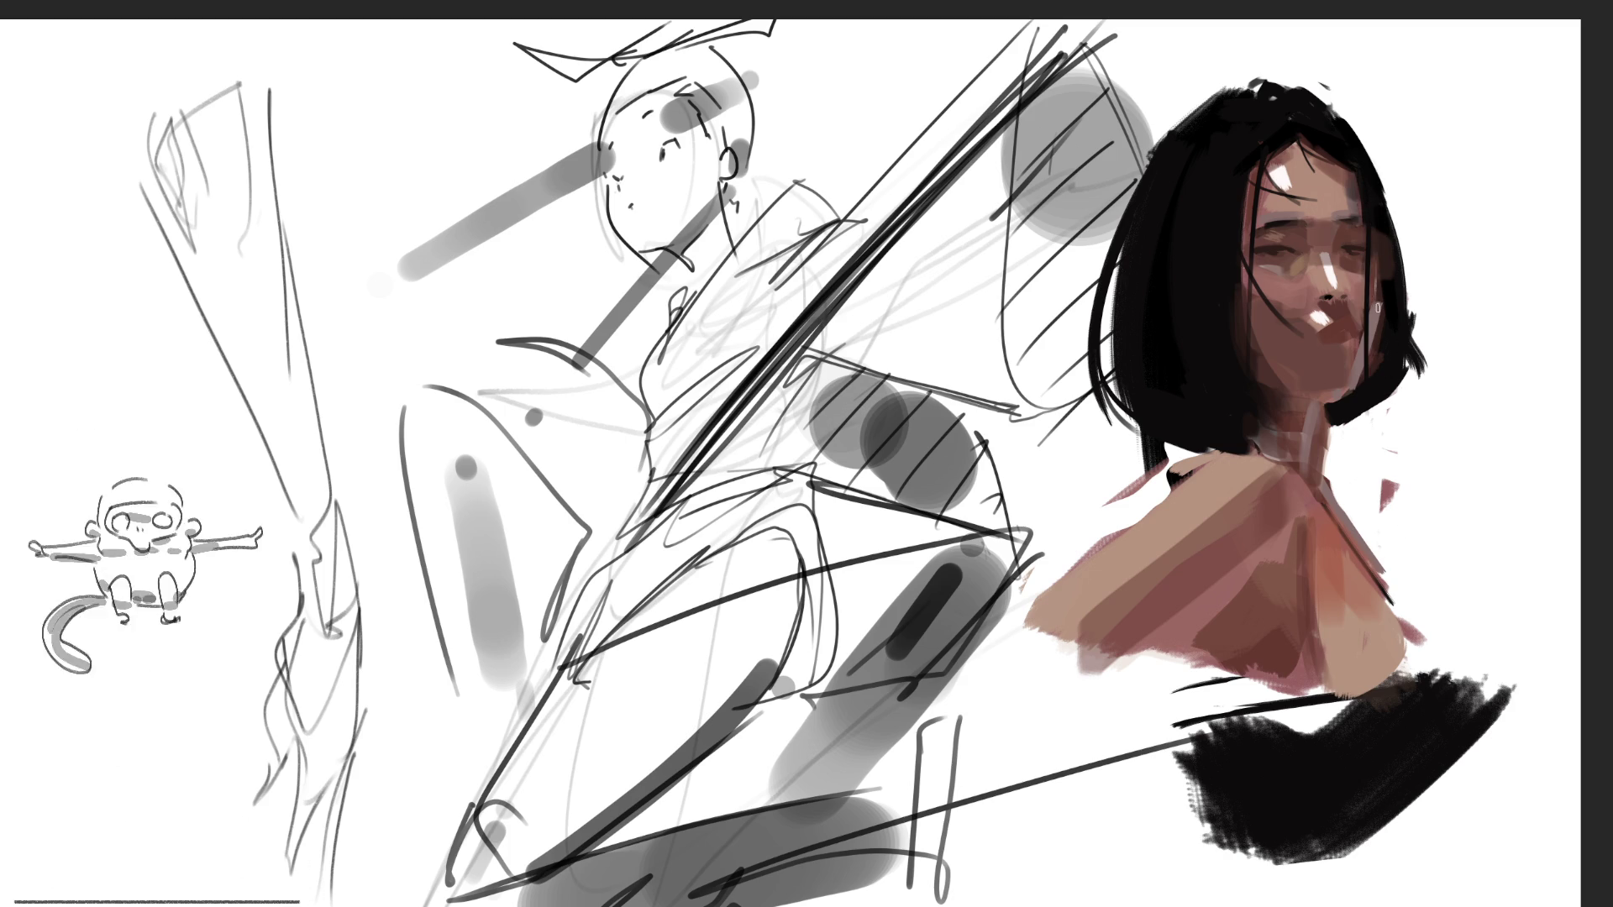
key(ctrl+z)
drag(1366, 226, 1368, 317)
mouse_move(1369, 233)
mouse_down()
mouse_move(1338, 398)
mouse_move(1378, 435)
mouse_up()
drag(1402, 277, 1415, 349)
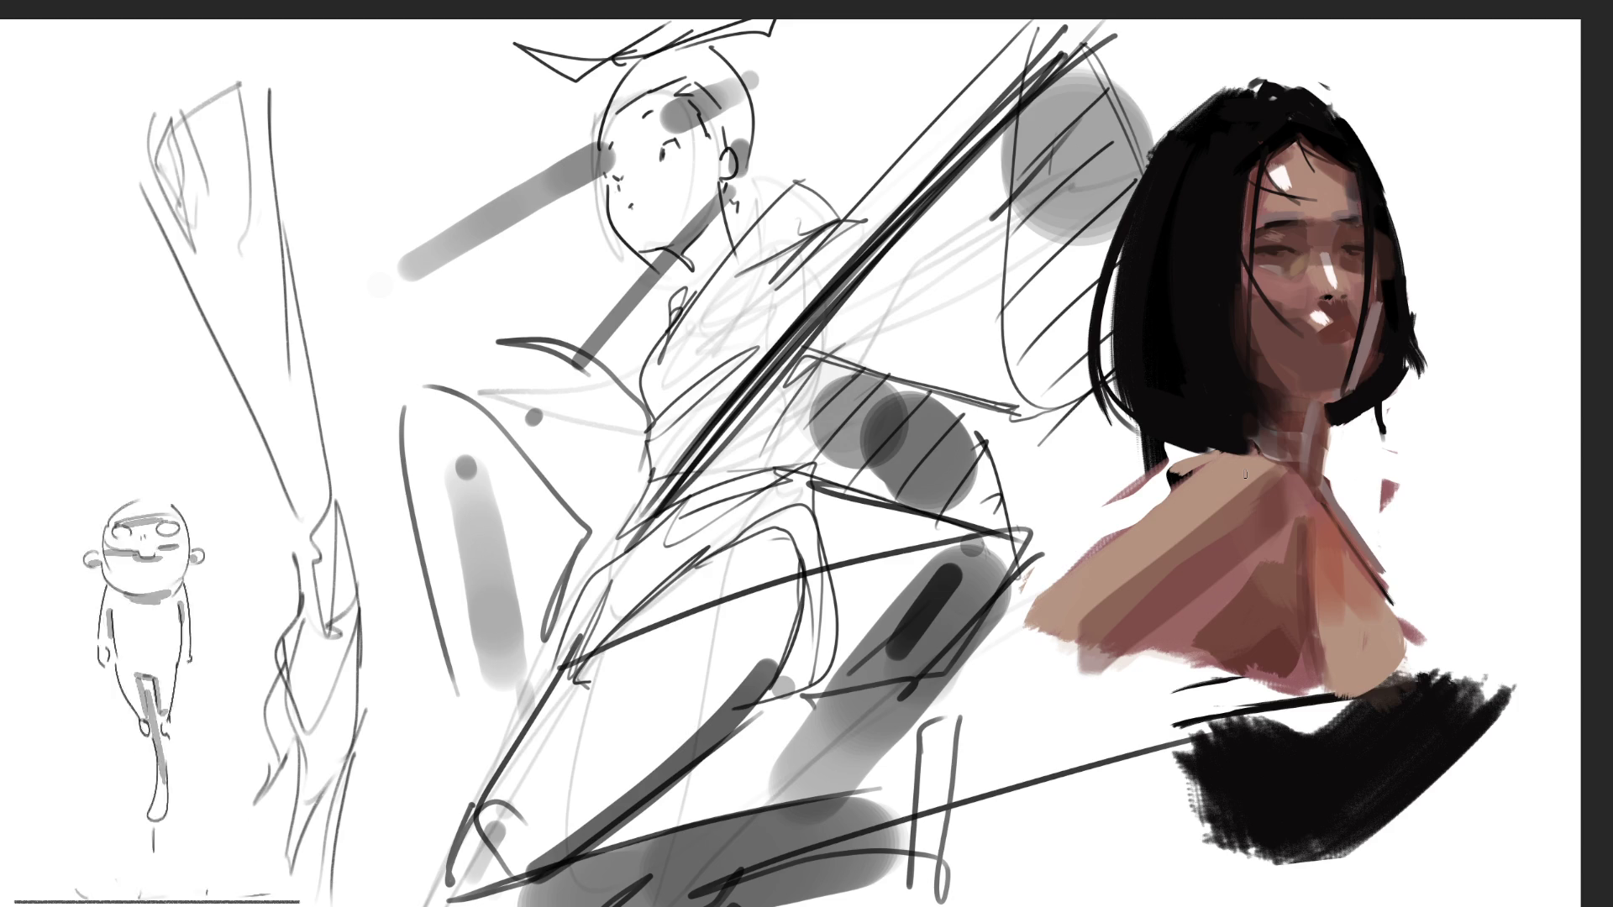
click(1276, 168)
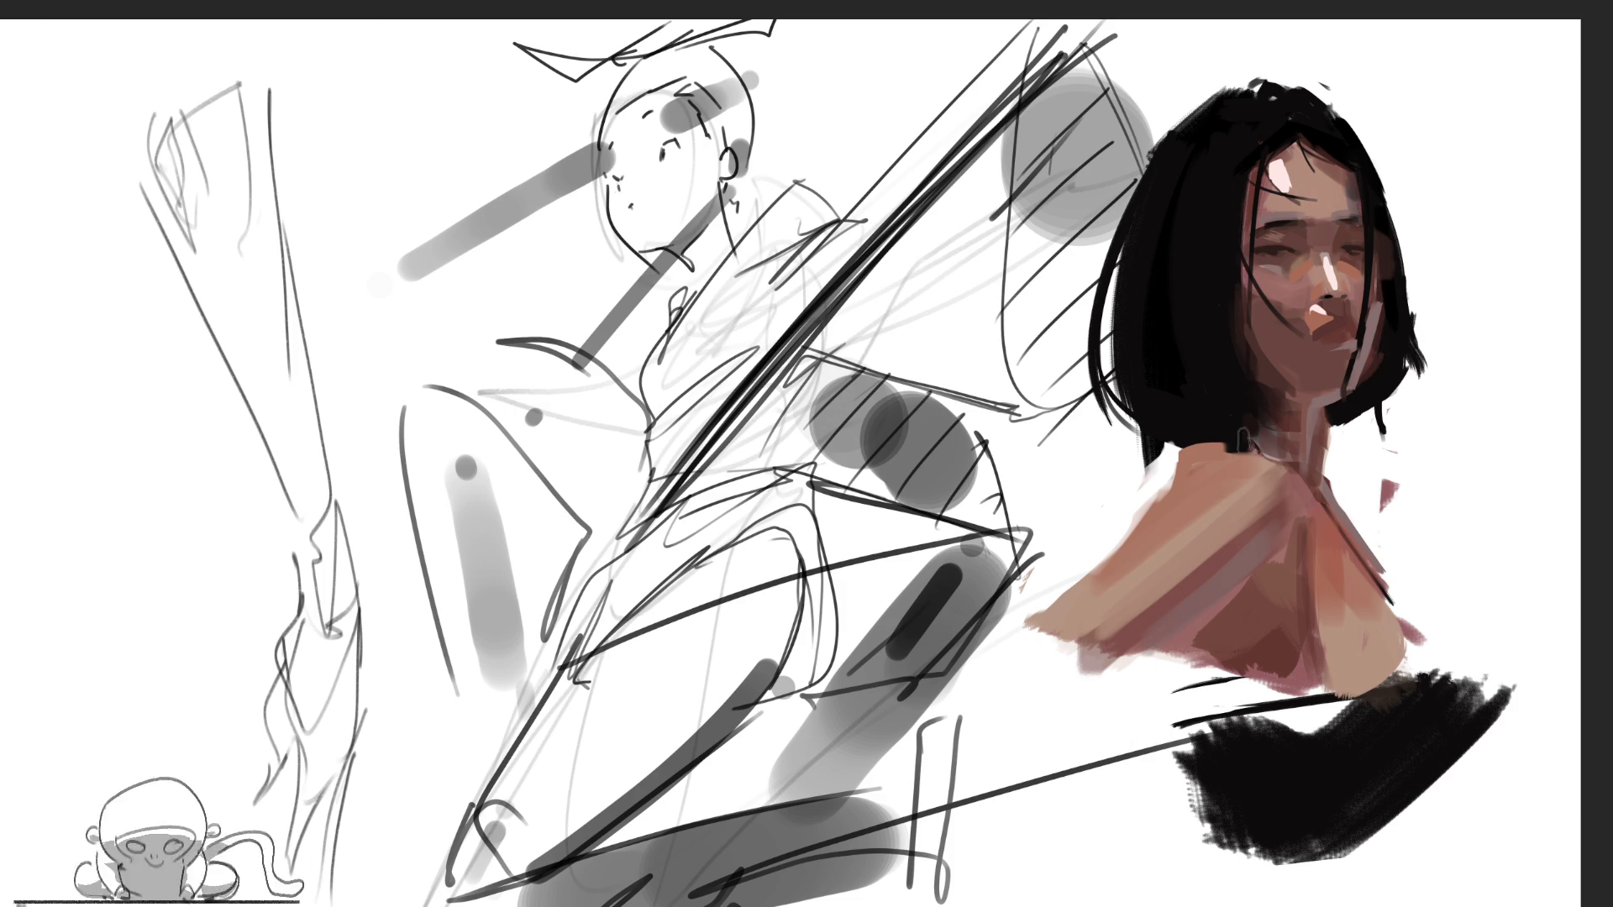
Paint beige and brown strokes over the left shoulder, discarding a pale smudge and a brown stroke
mouse_move(1132, 611)
mouse_down()
mouse_move(1080, 668)
mouse_move(1243, 470)
mouse_up()
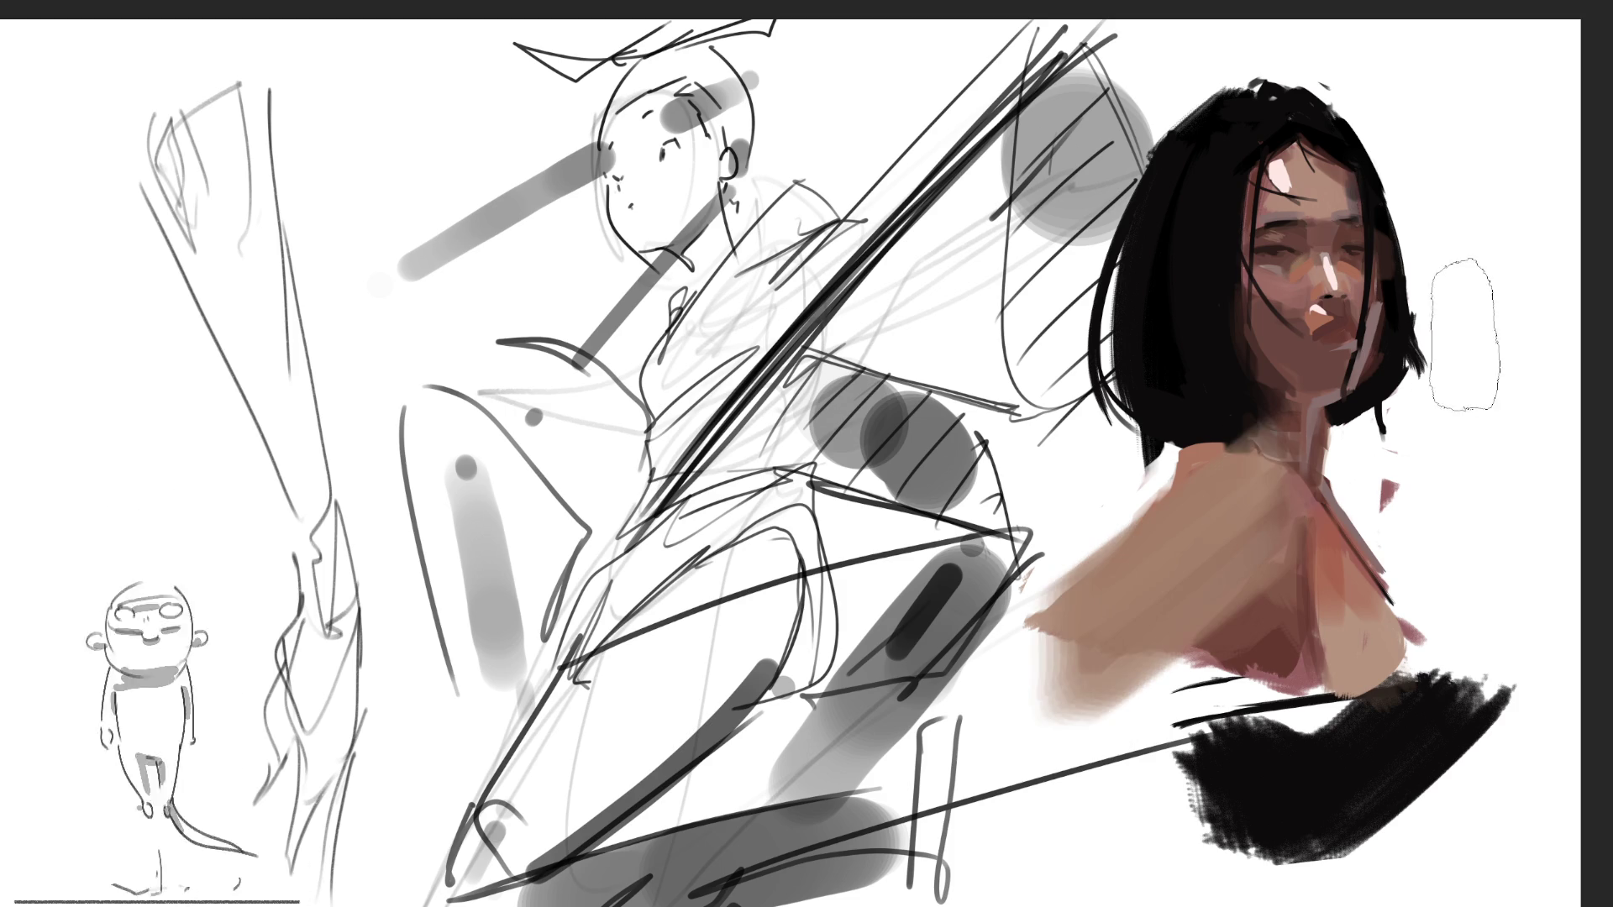
drag(1045, 626, 1235, 471)
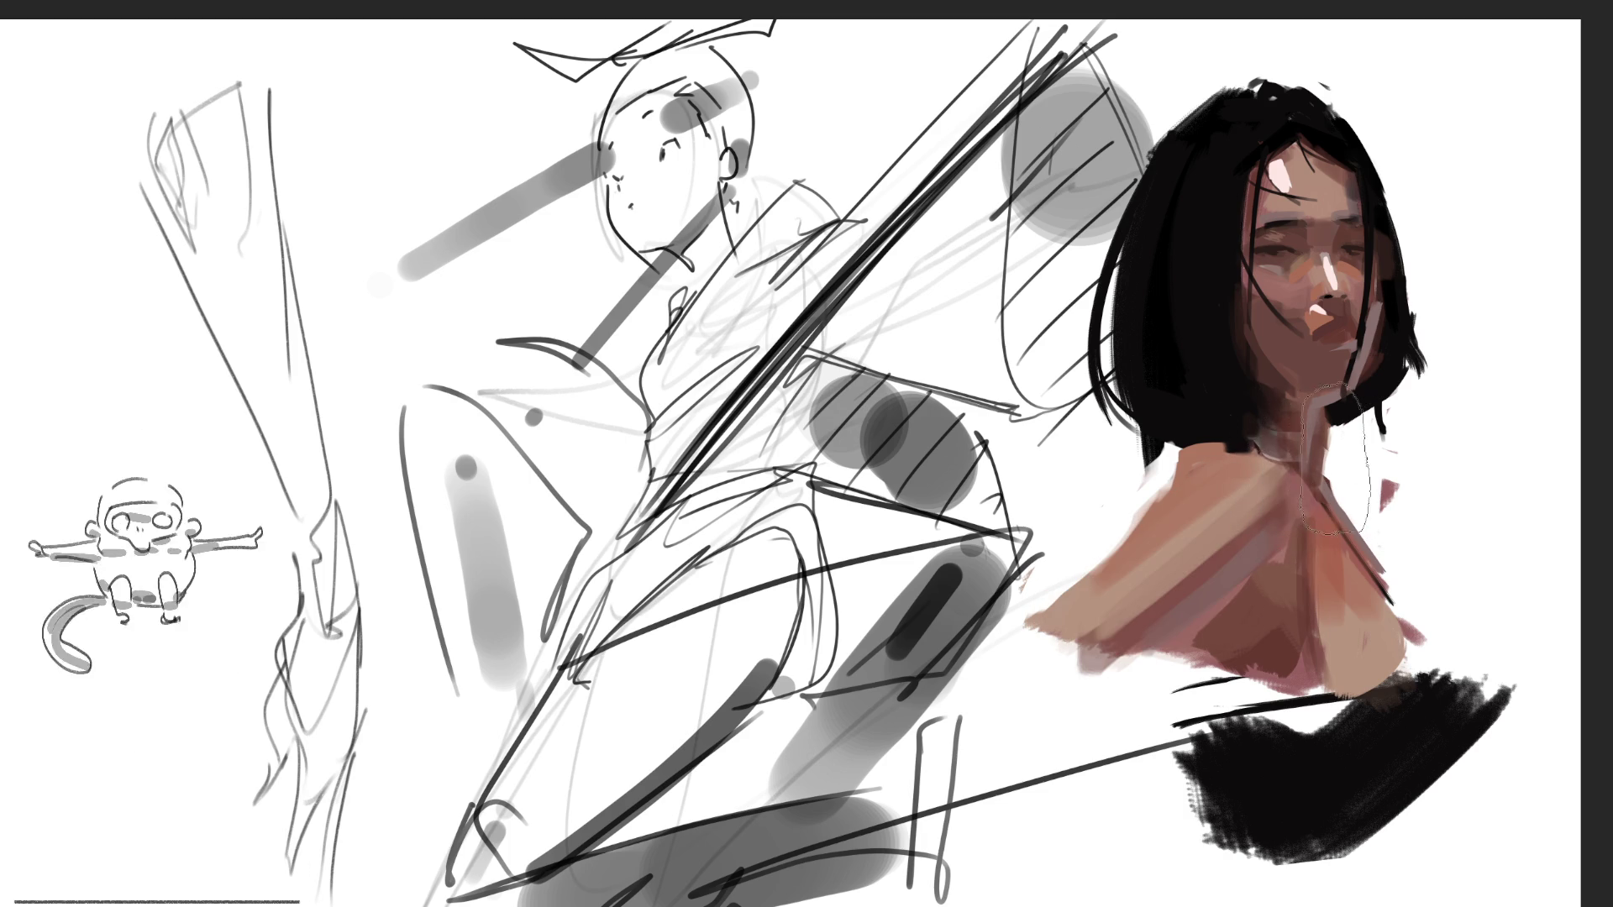
drag(1117, 613, 1042, 714)
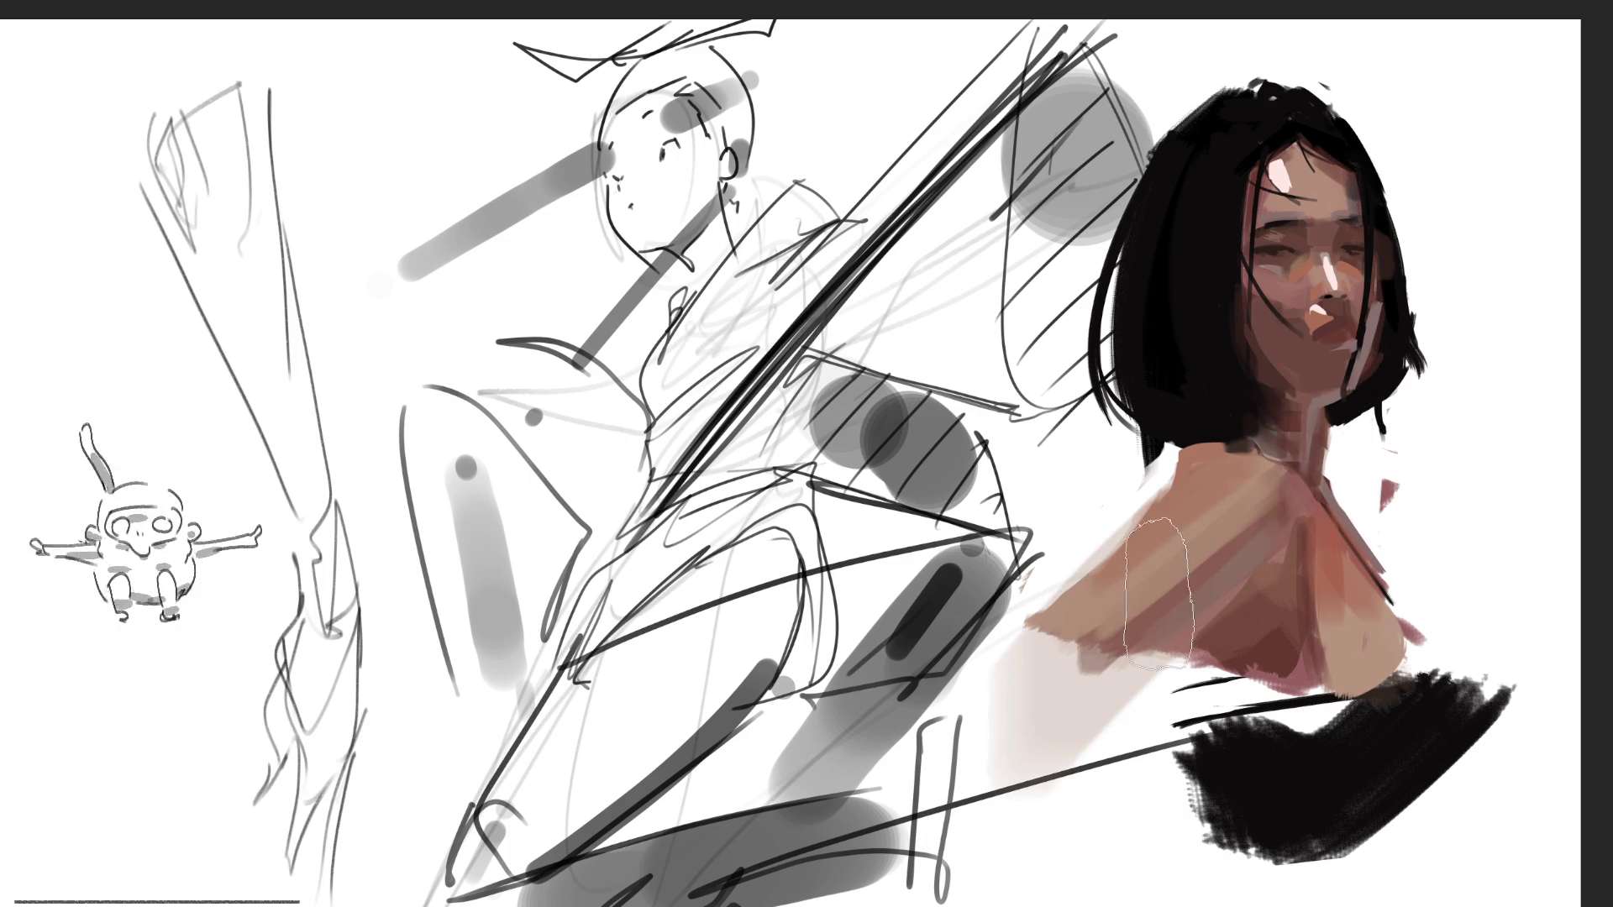
key(ctrl+z)
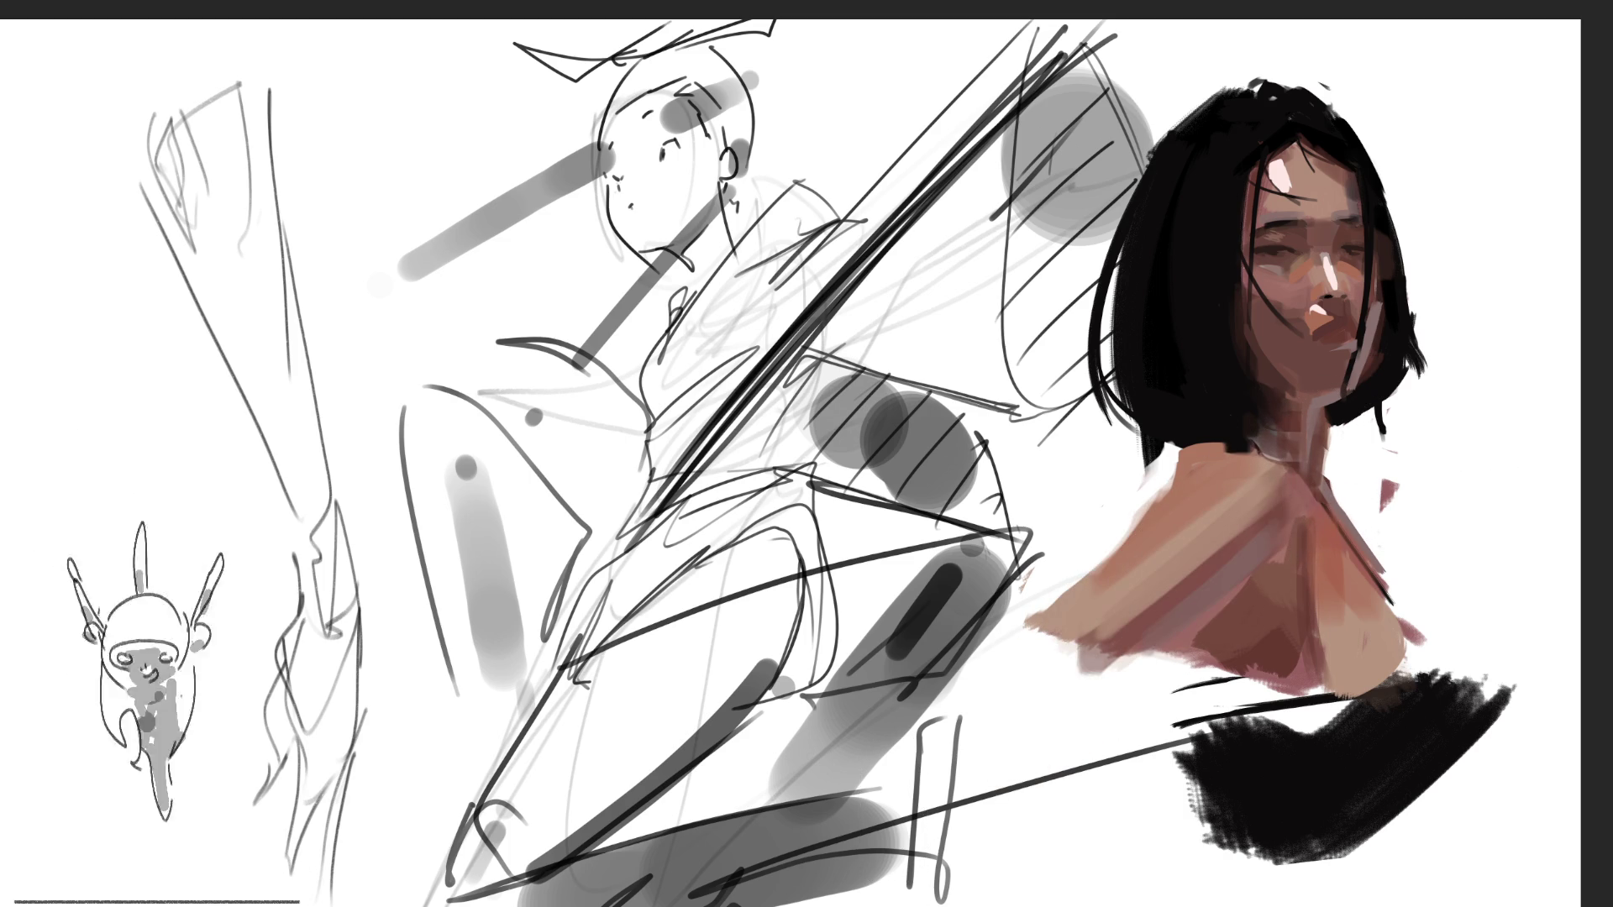
drag(1168, 491, 1028, 740)
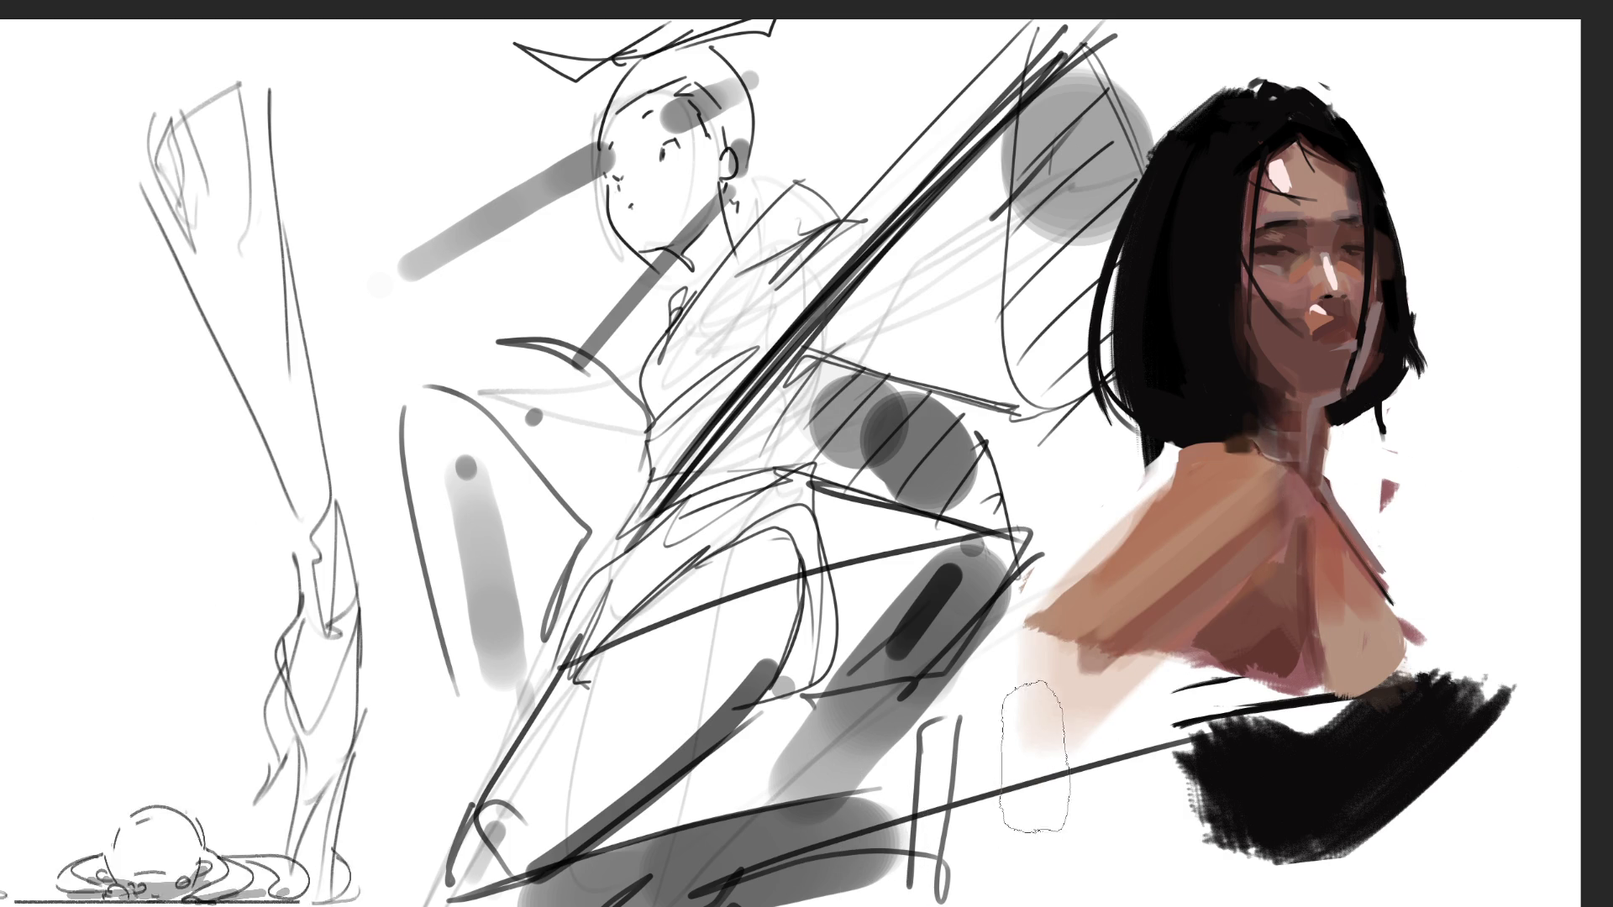
key(ctrl+z)
Blend the neck and shoulder in lighter, warmer skin tones and add a pinkish-red nose stroke
drag(1256, 529, 1045, 714)
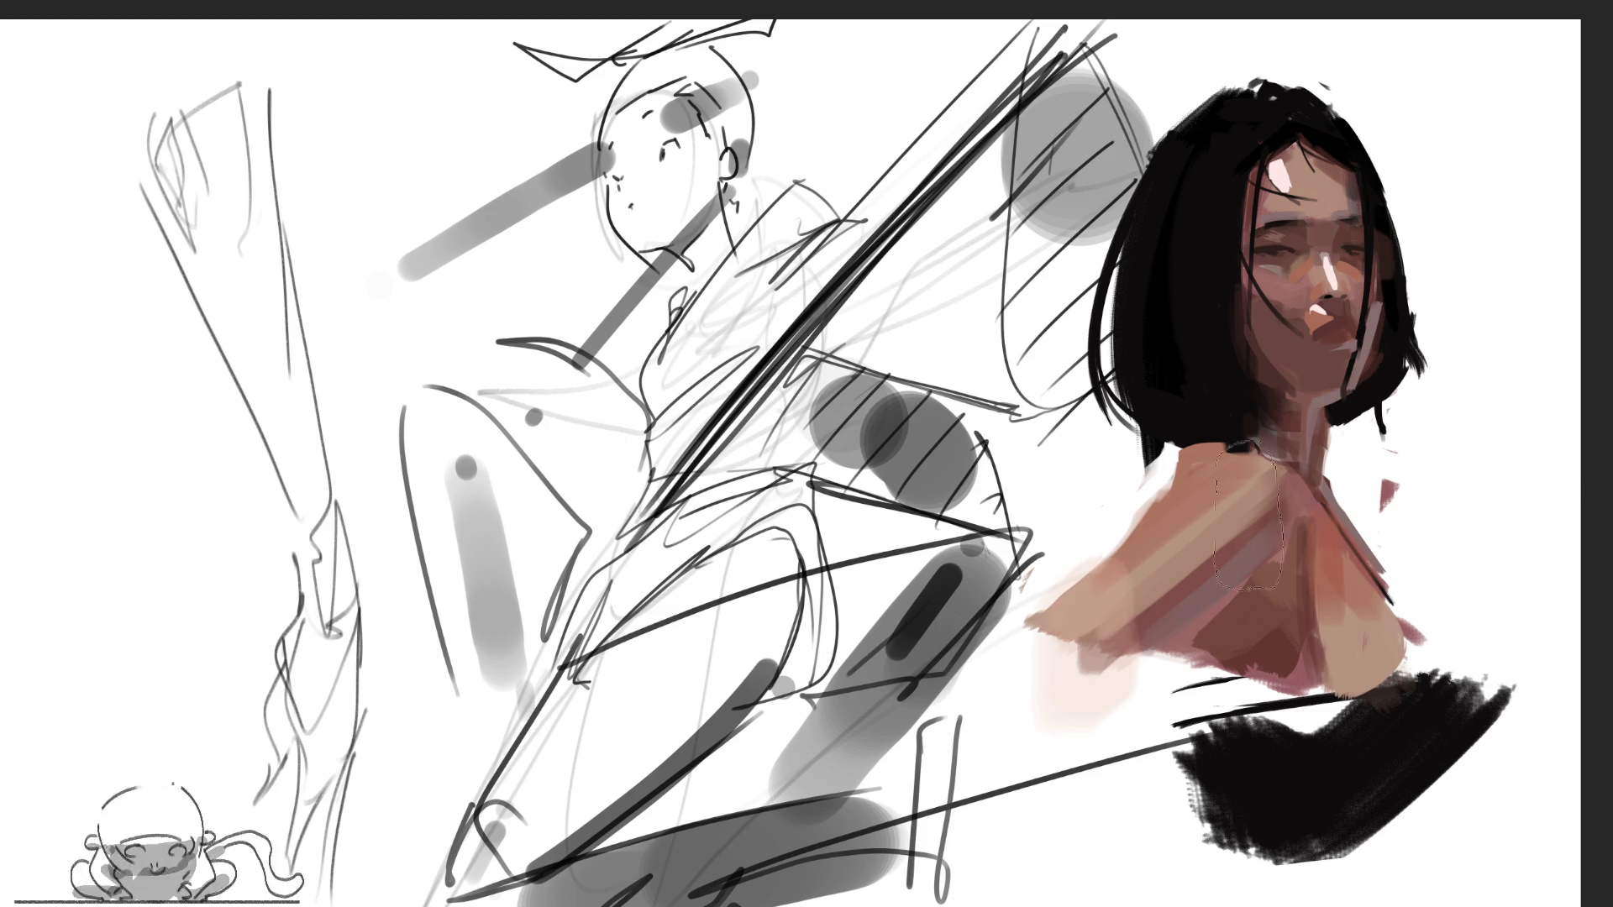
drag(1319, 496, 1092, 638)
drag(1264, 488, 1012, 689)
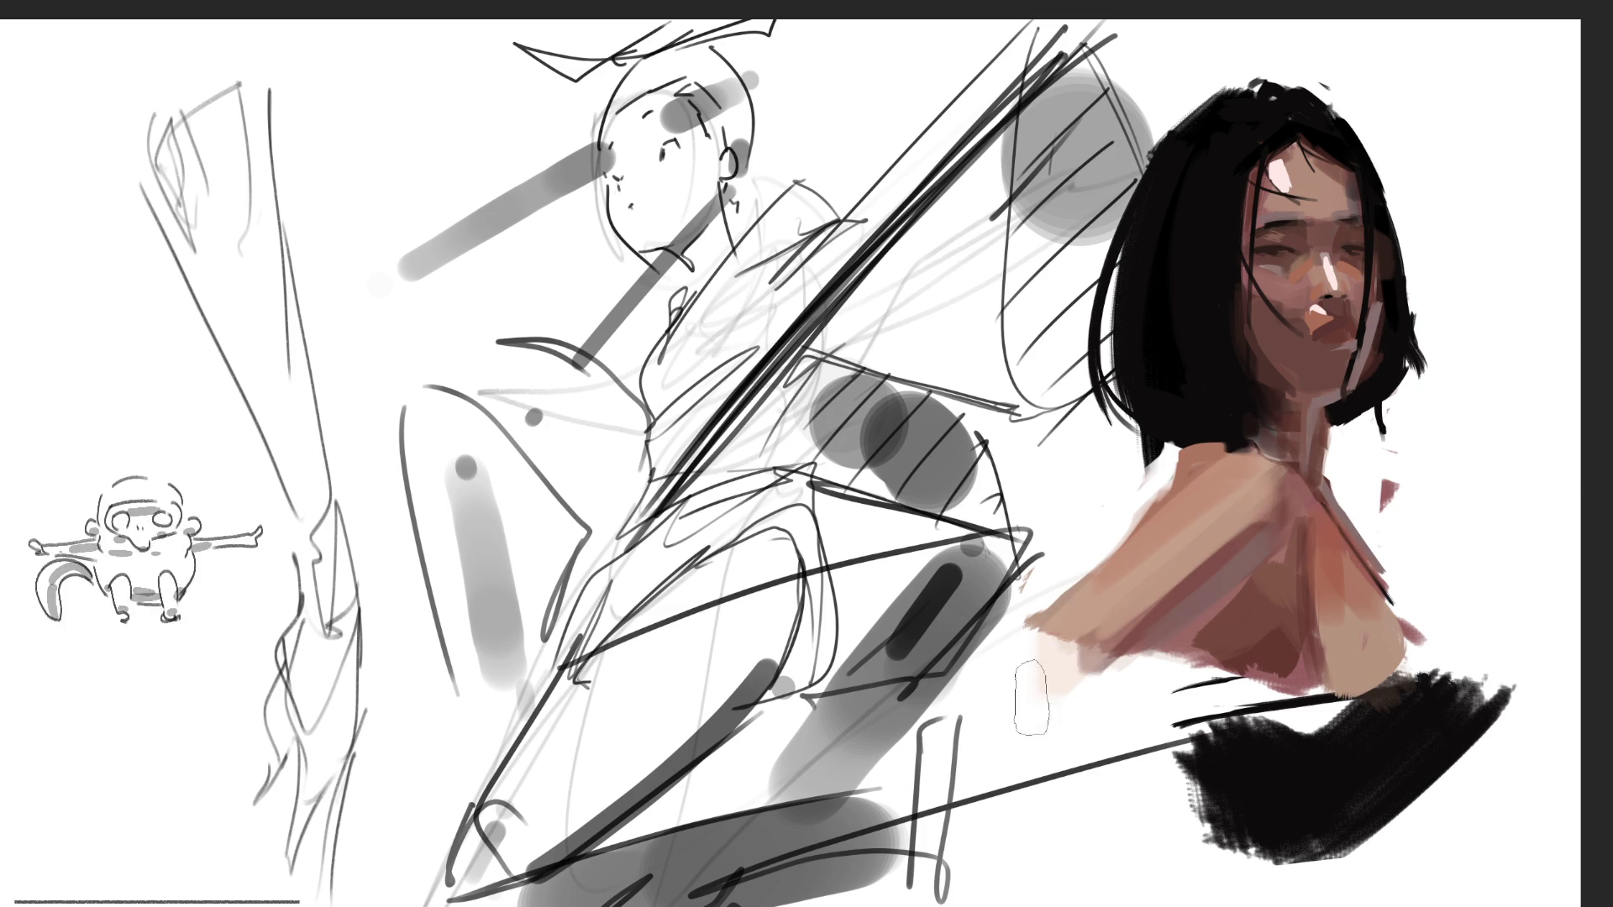
drag(1227, 575, 1050, 672)
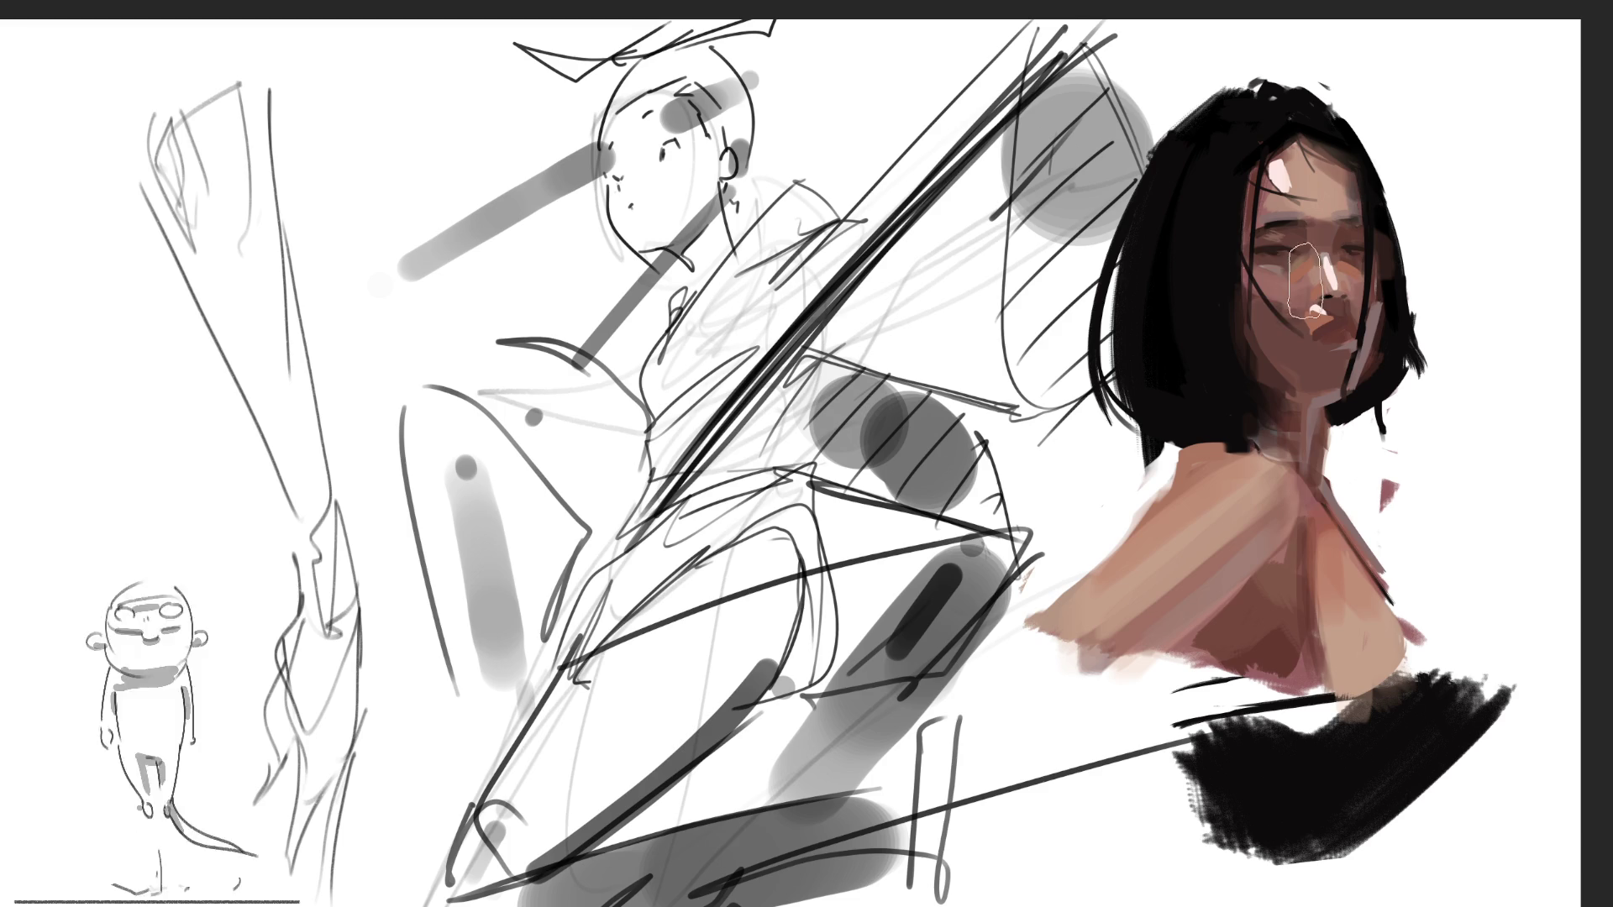
mouse_move(1332, 256)
mouse_down()
mouse_move(1327, 311)
mouse_move(1329, 286)
mouse_up()
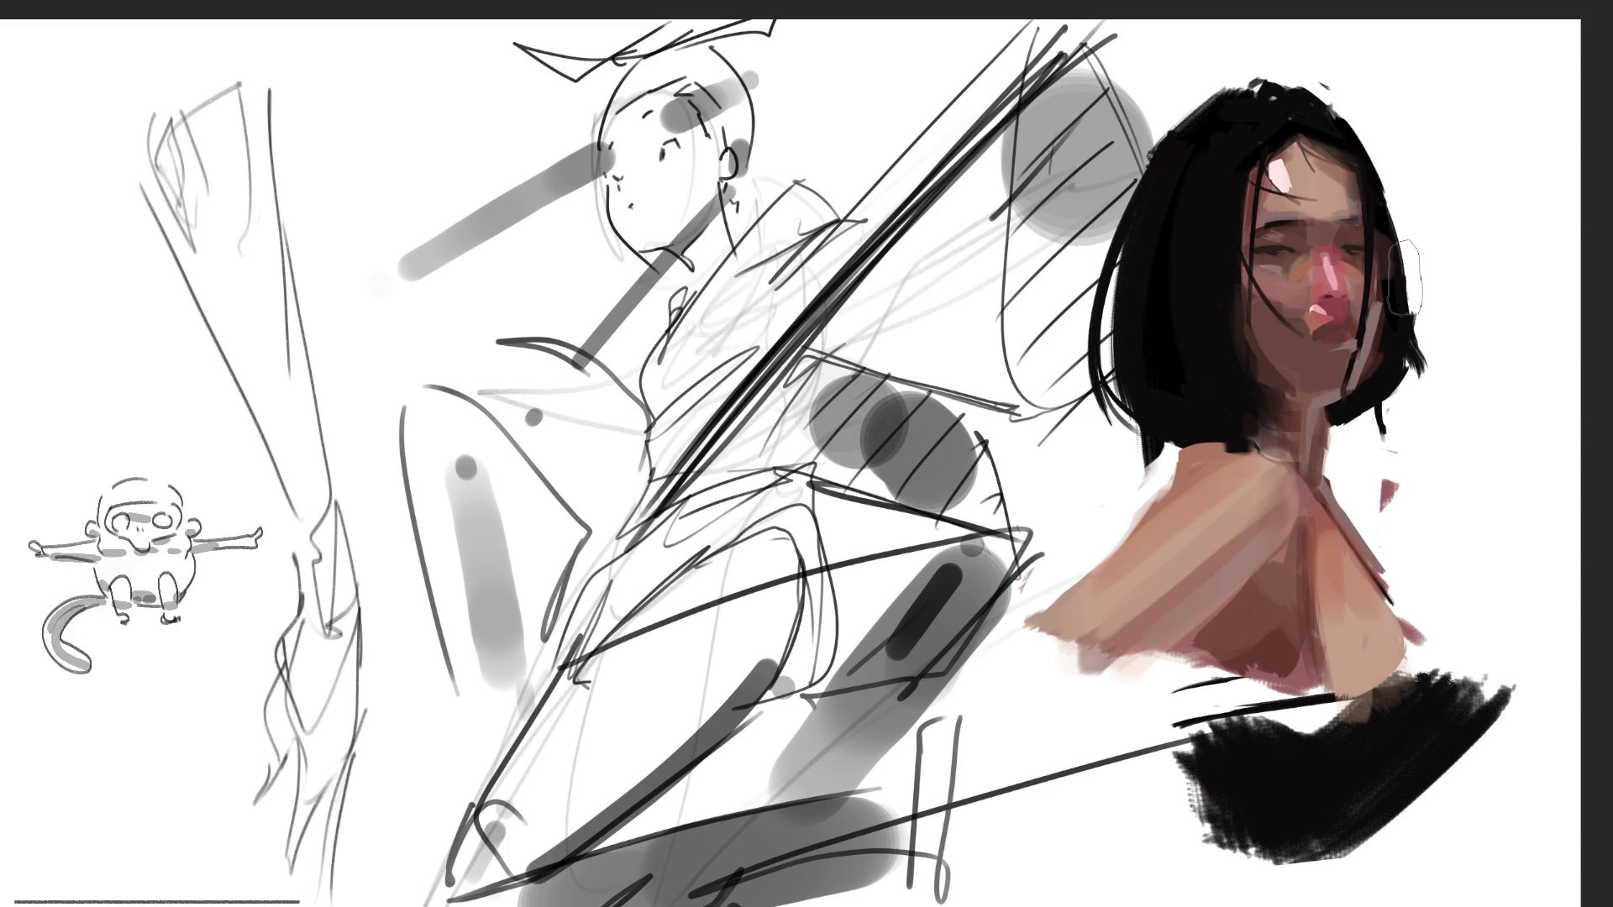
Remove the nose stroke, add a dark red chest strap, extend the black top, and darken the shoulder edge
key(ctrl+z)
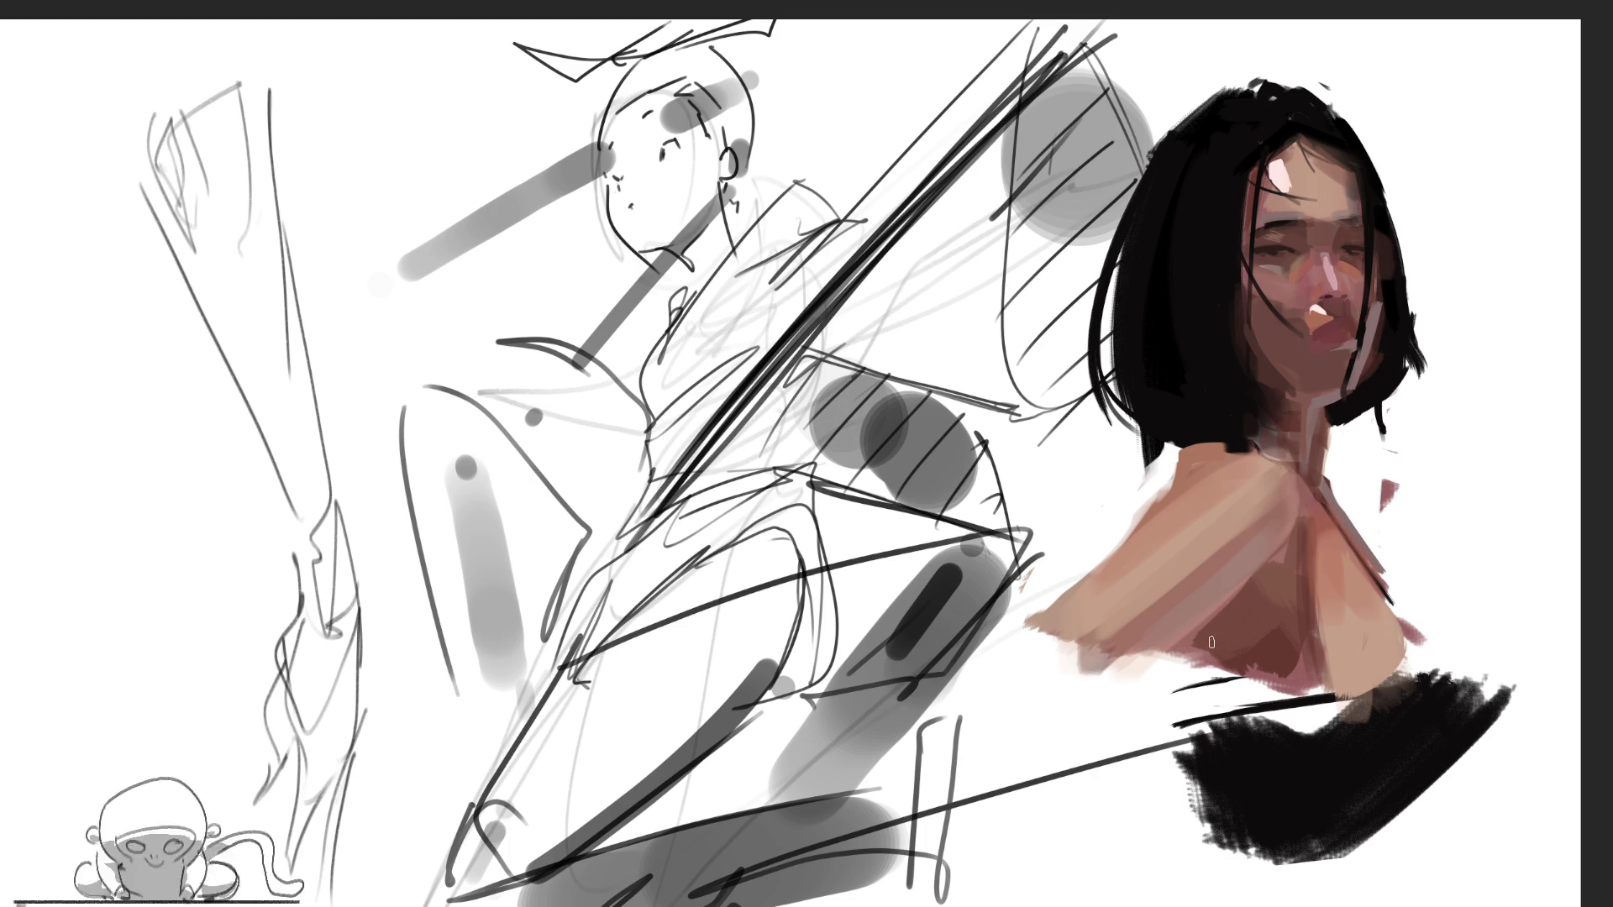
drag(1176, 670, 1285, 626)
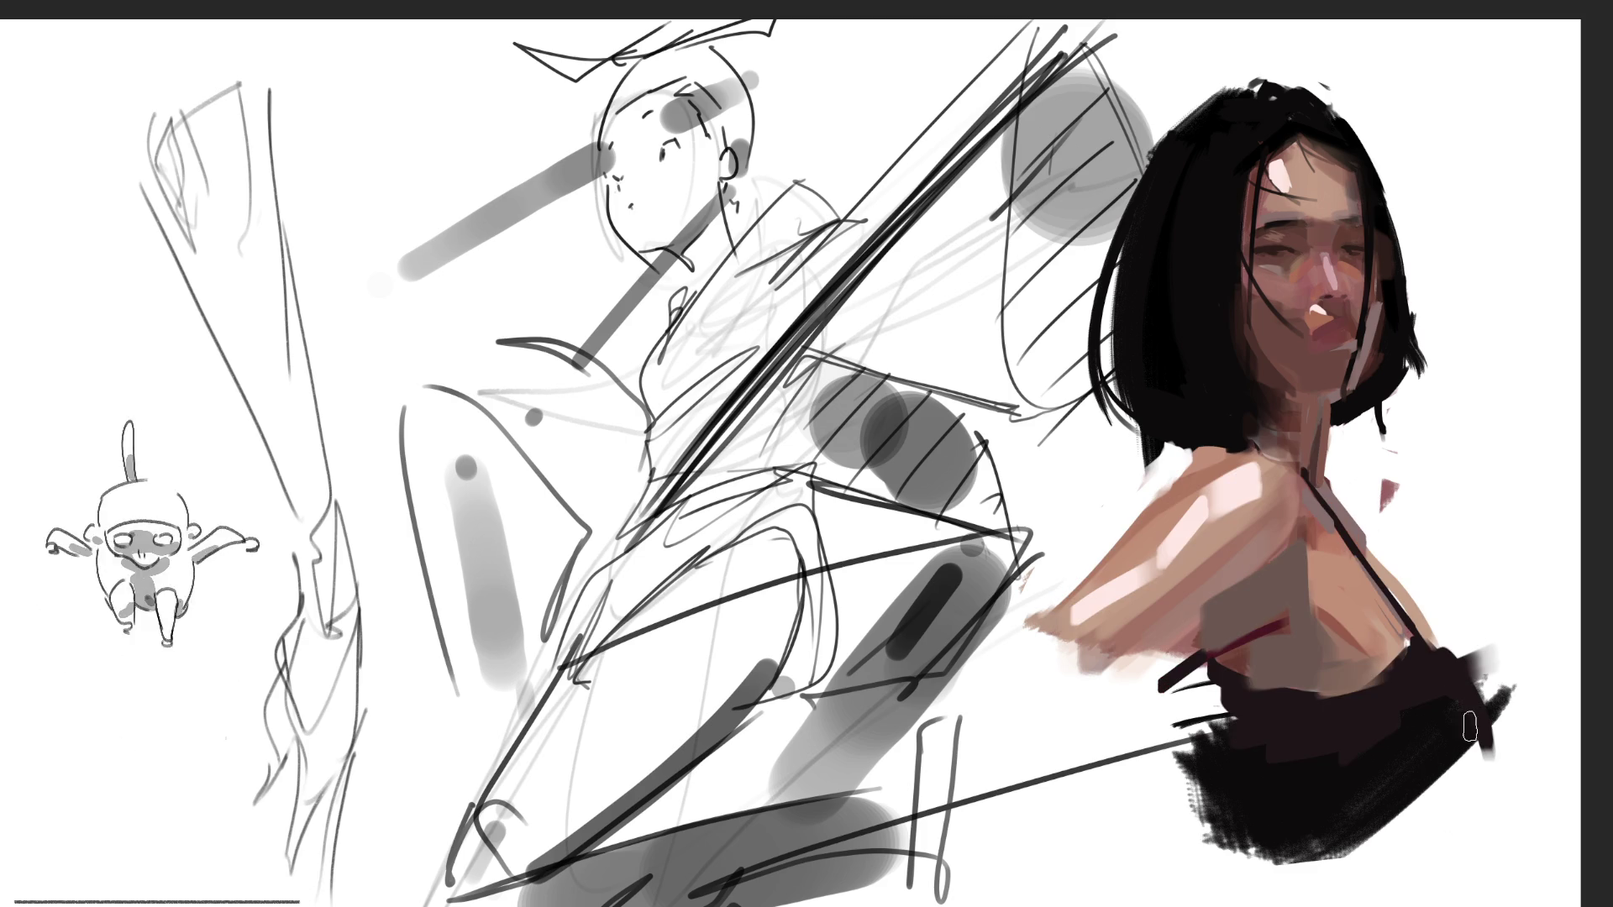
drag(1478, 745, 1288, 872)
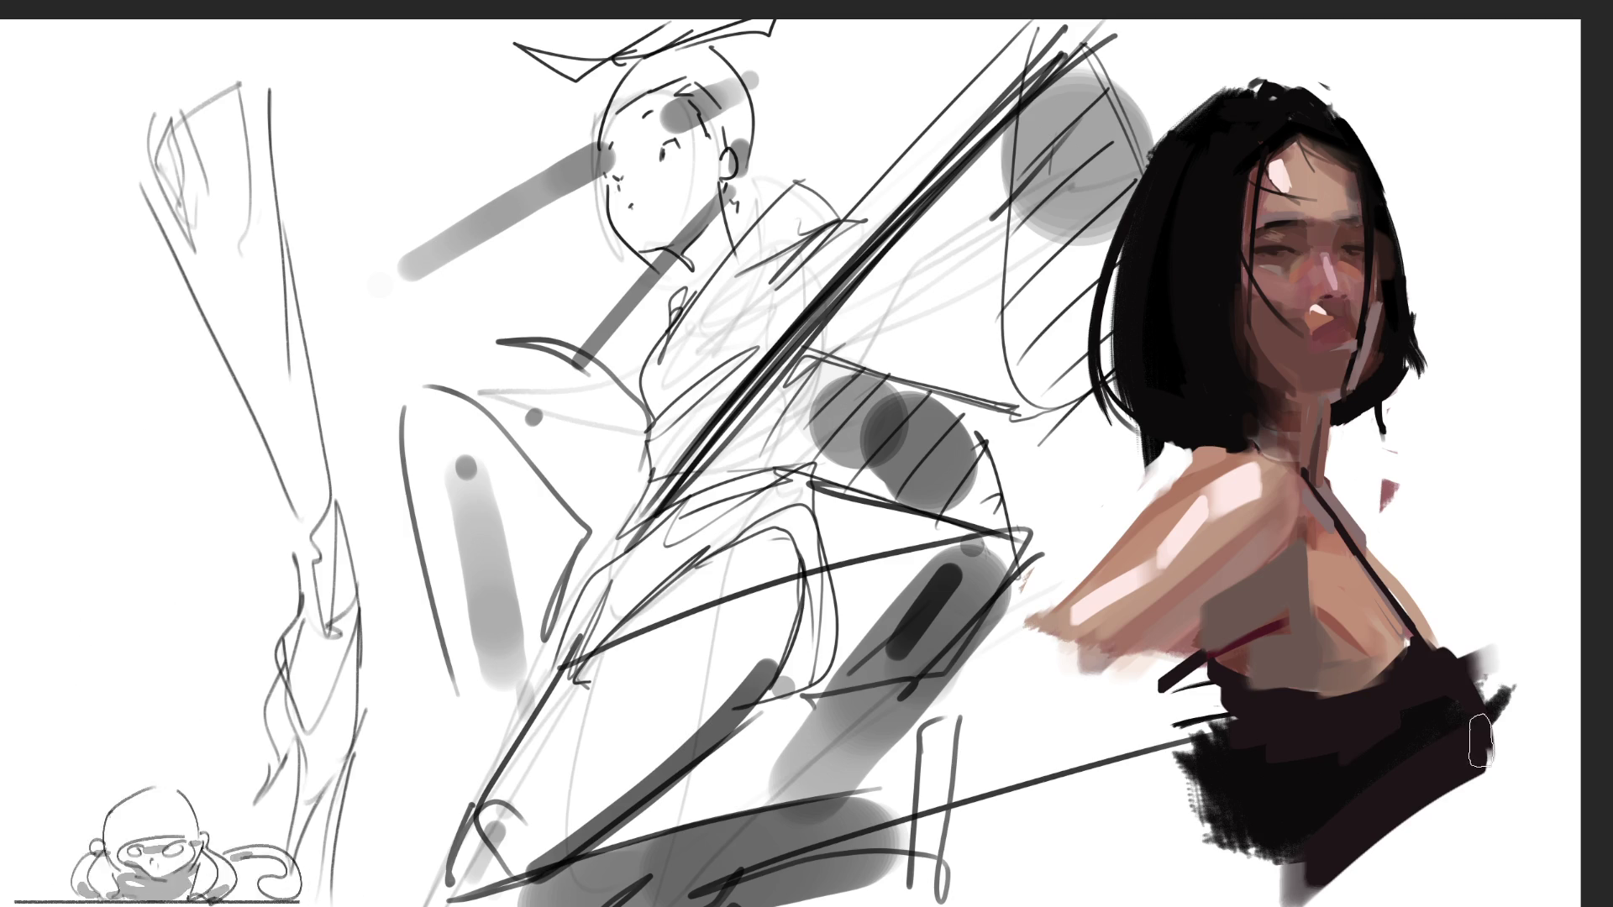
drag(1475, 739, 1277, 873)
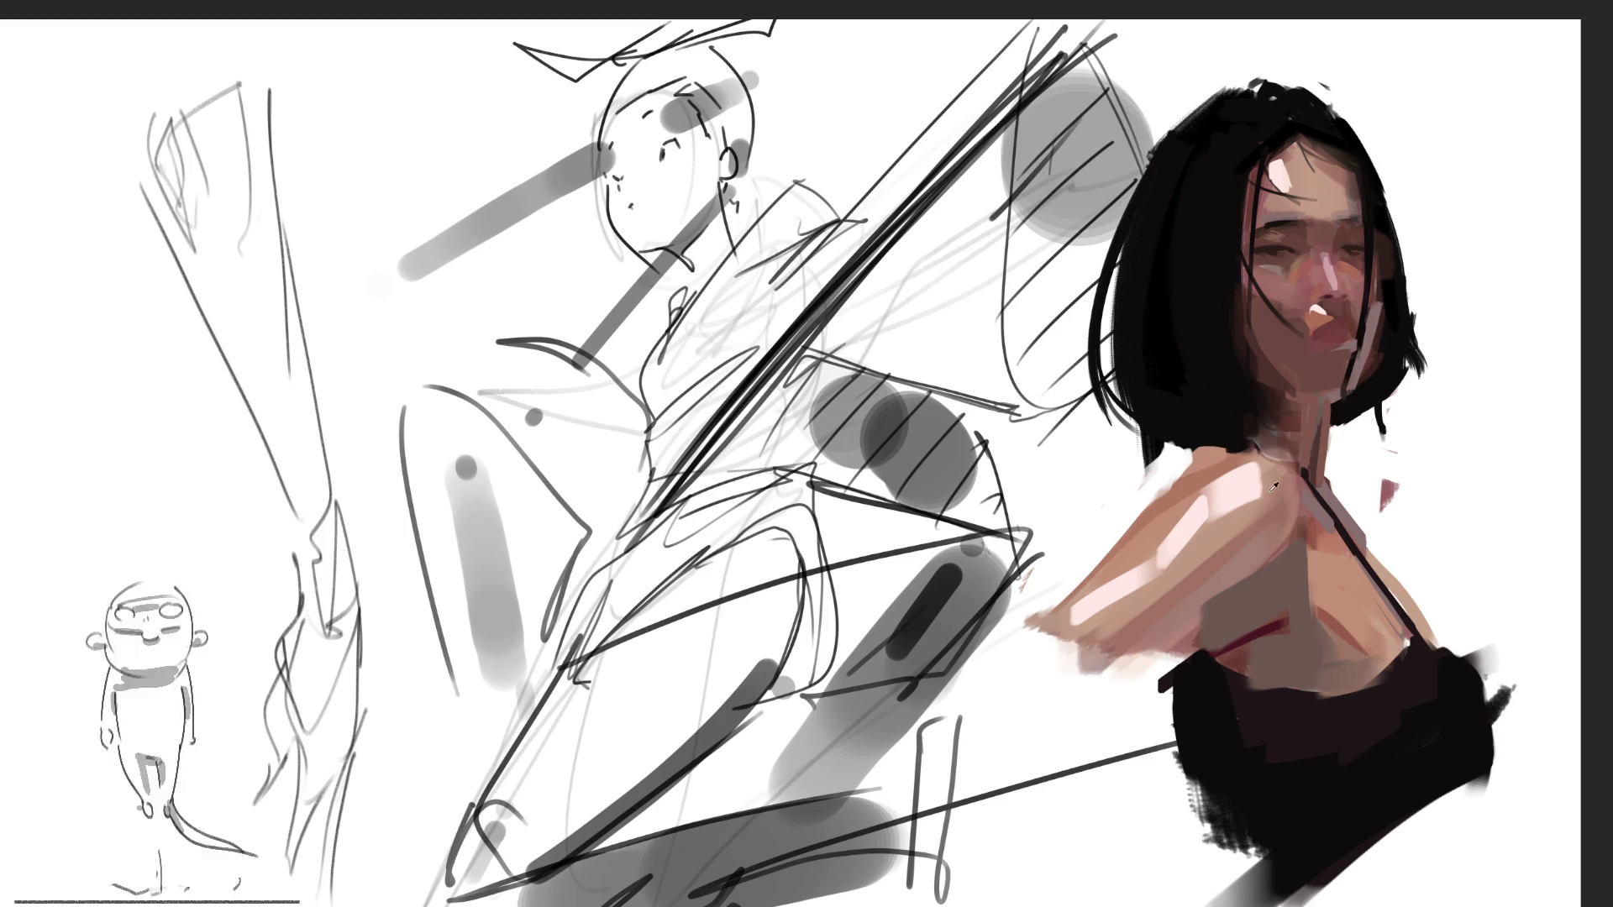
drag(1197, 617, 1105, 718)
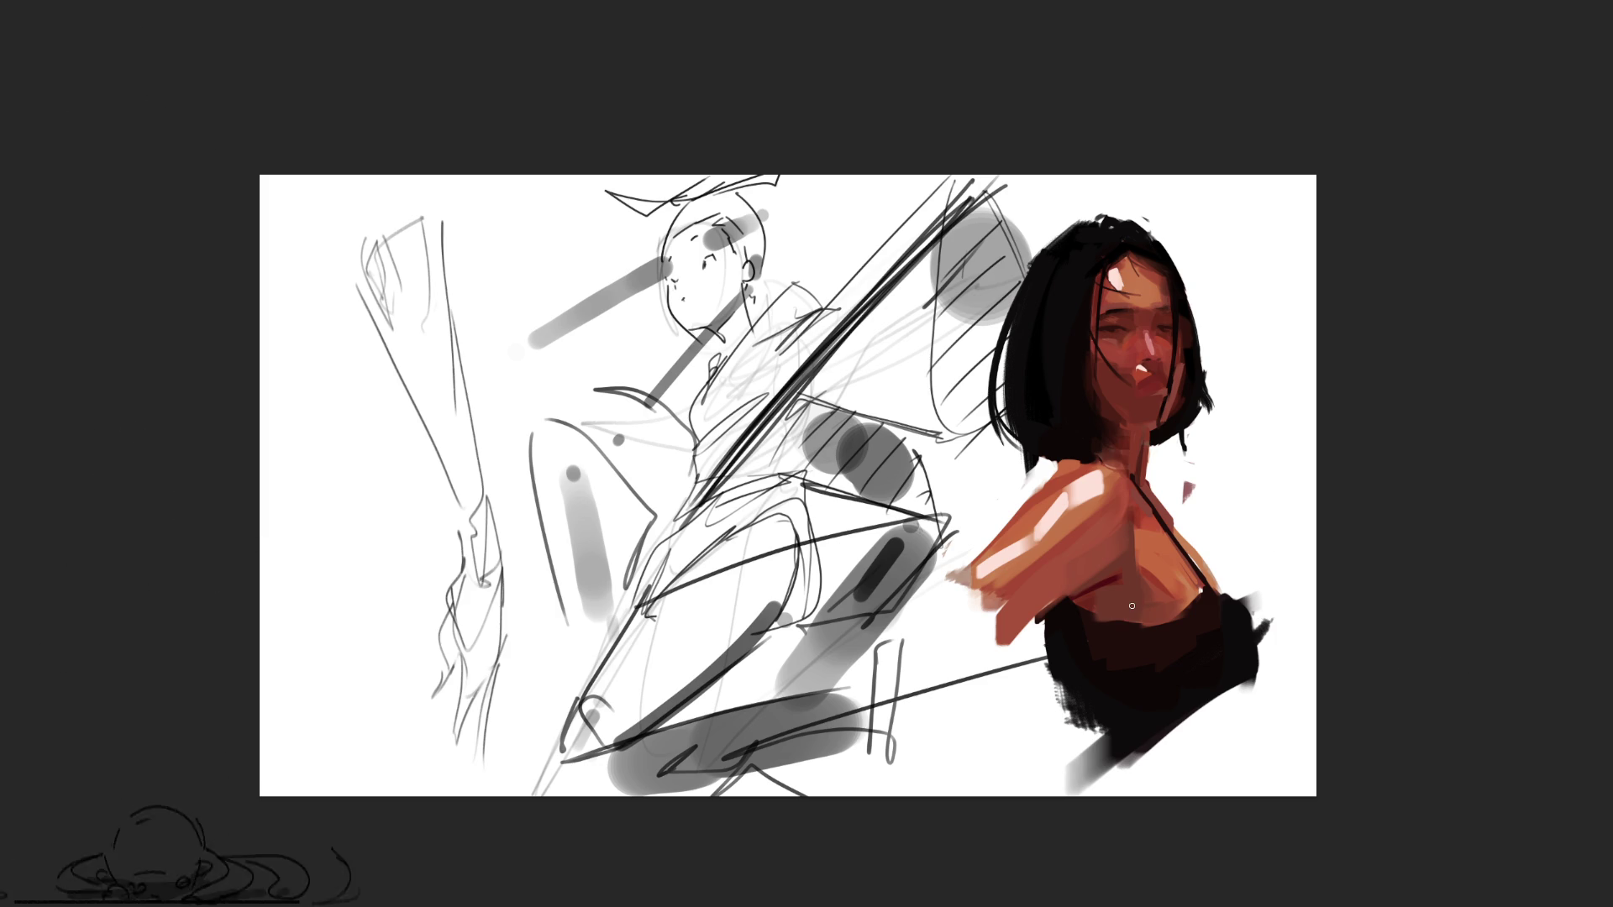
With a much larger brush, repaint the top in teal-grey and smooth the face and neck skin
key(bracketright)
key(bracketright)
key(bracketright)
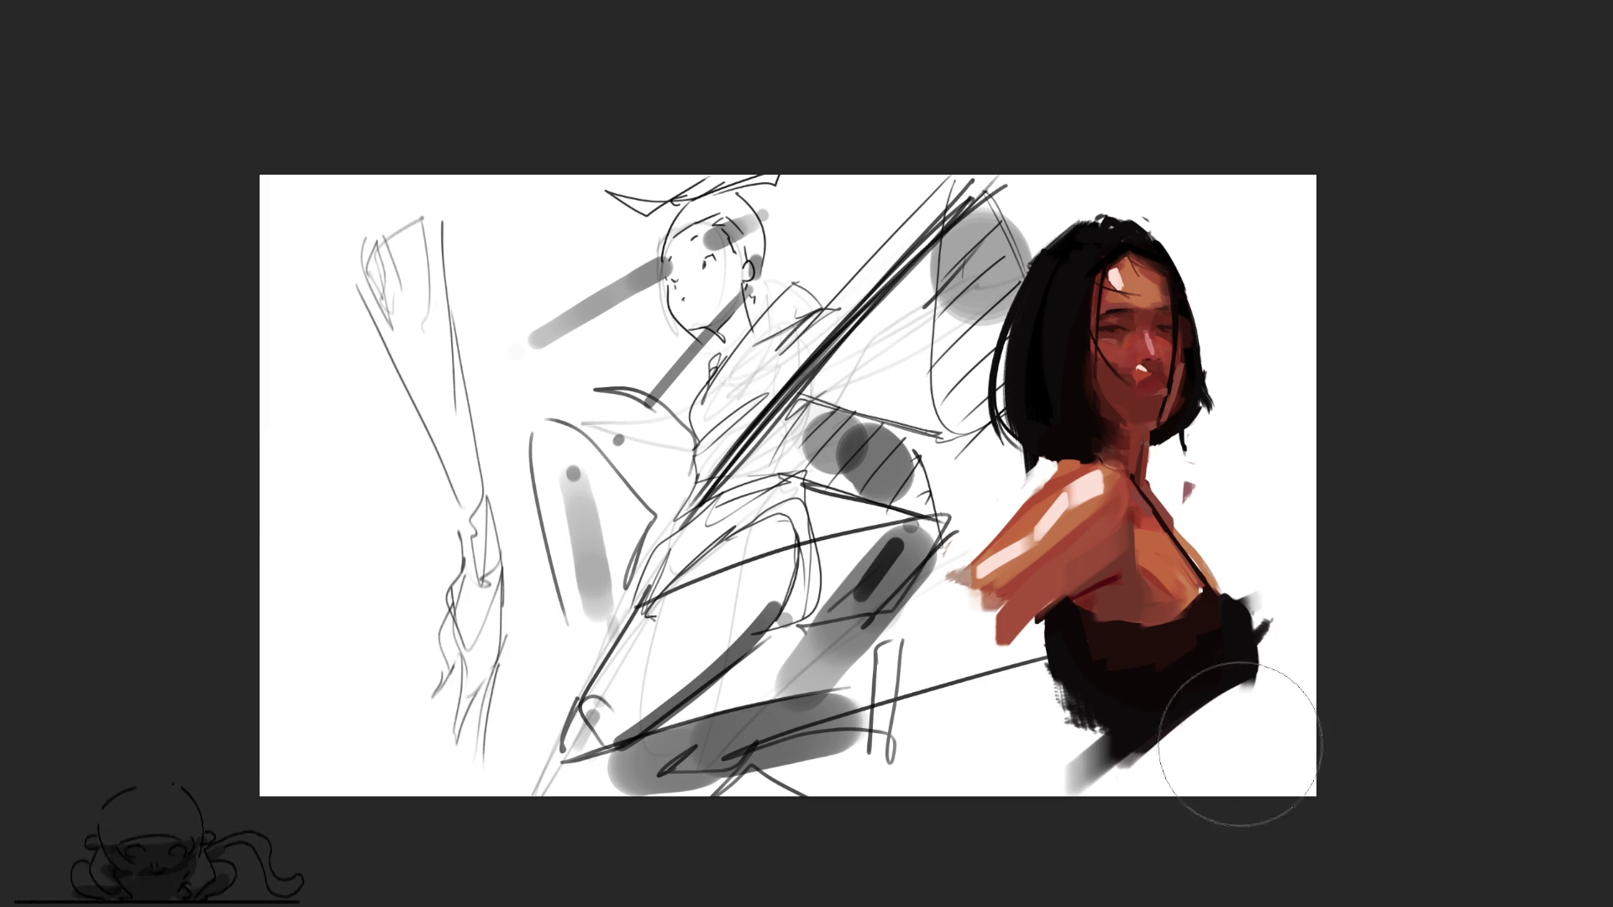
mouse_move(1159, 737)
mouse_down()
mouse_move(1127, 756)
mouse_move(1167, 705)
mouse_up()
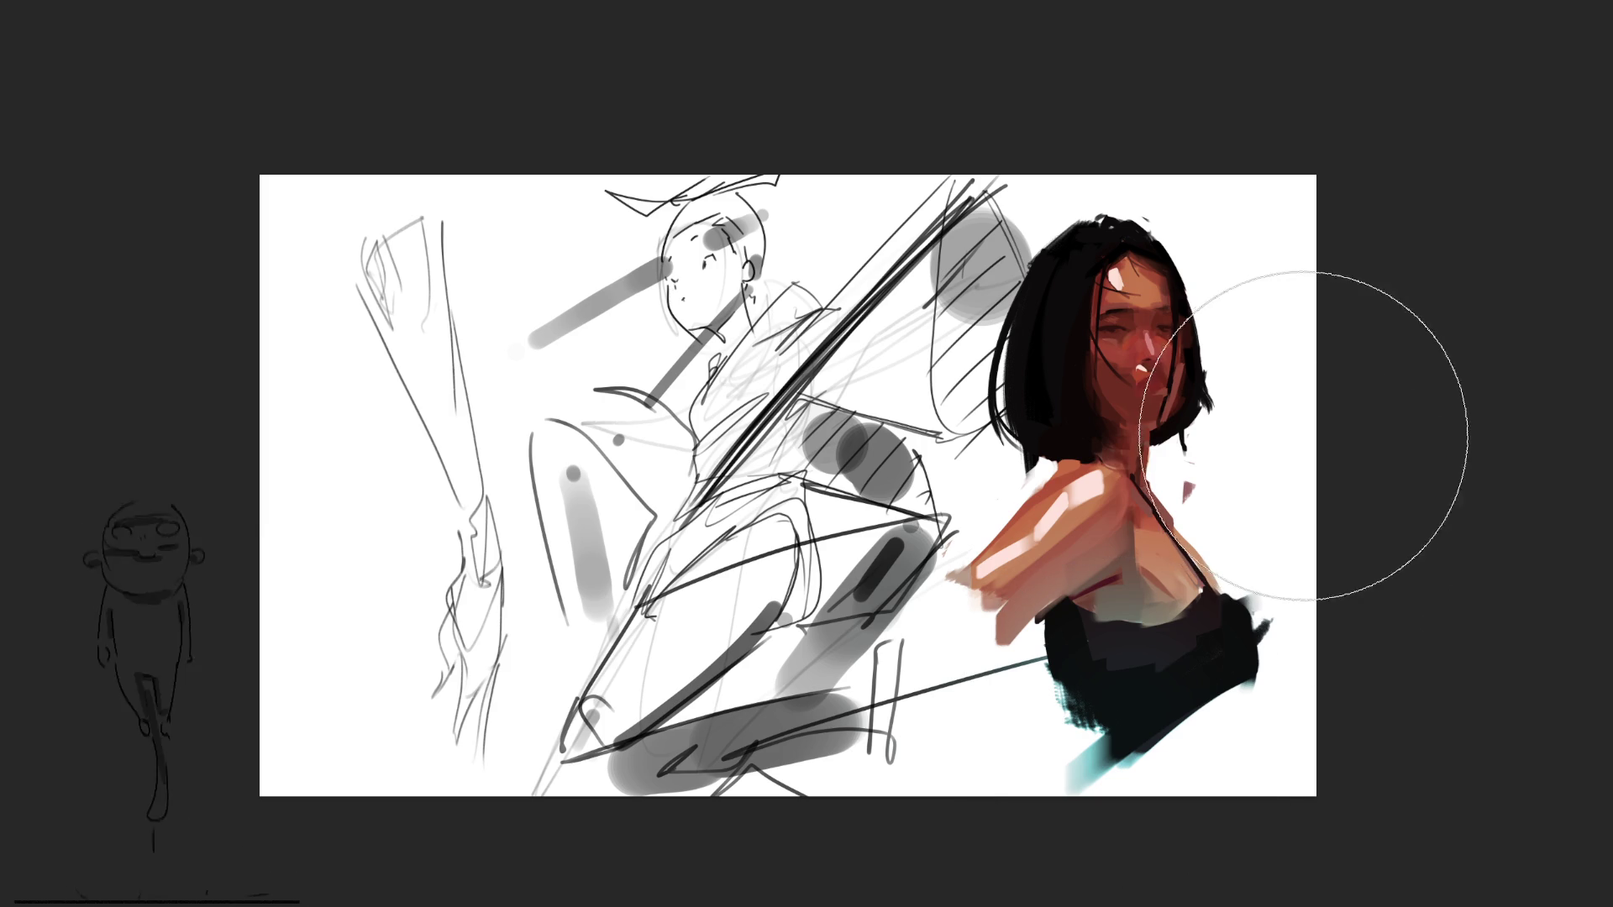
drag(1305, 437, 1243, 441)
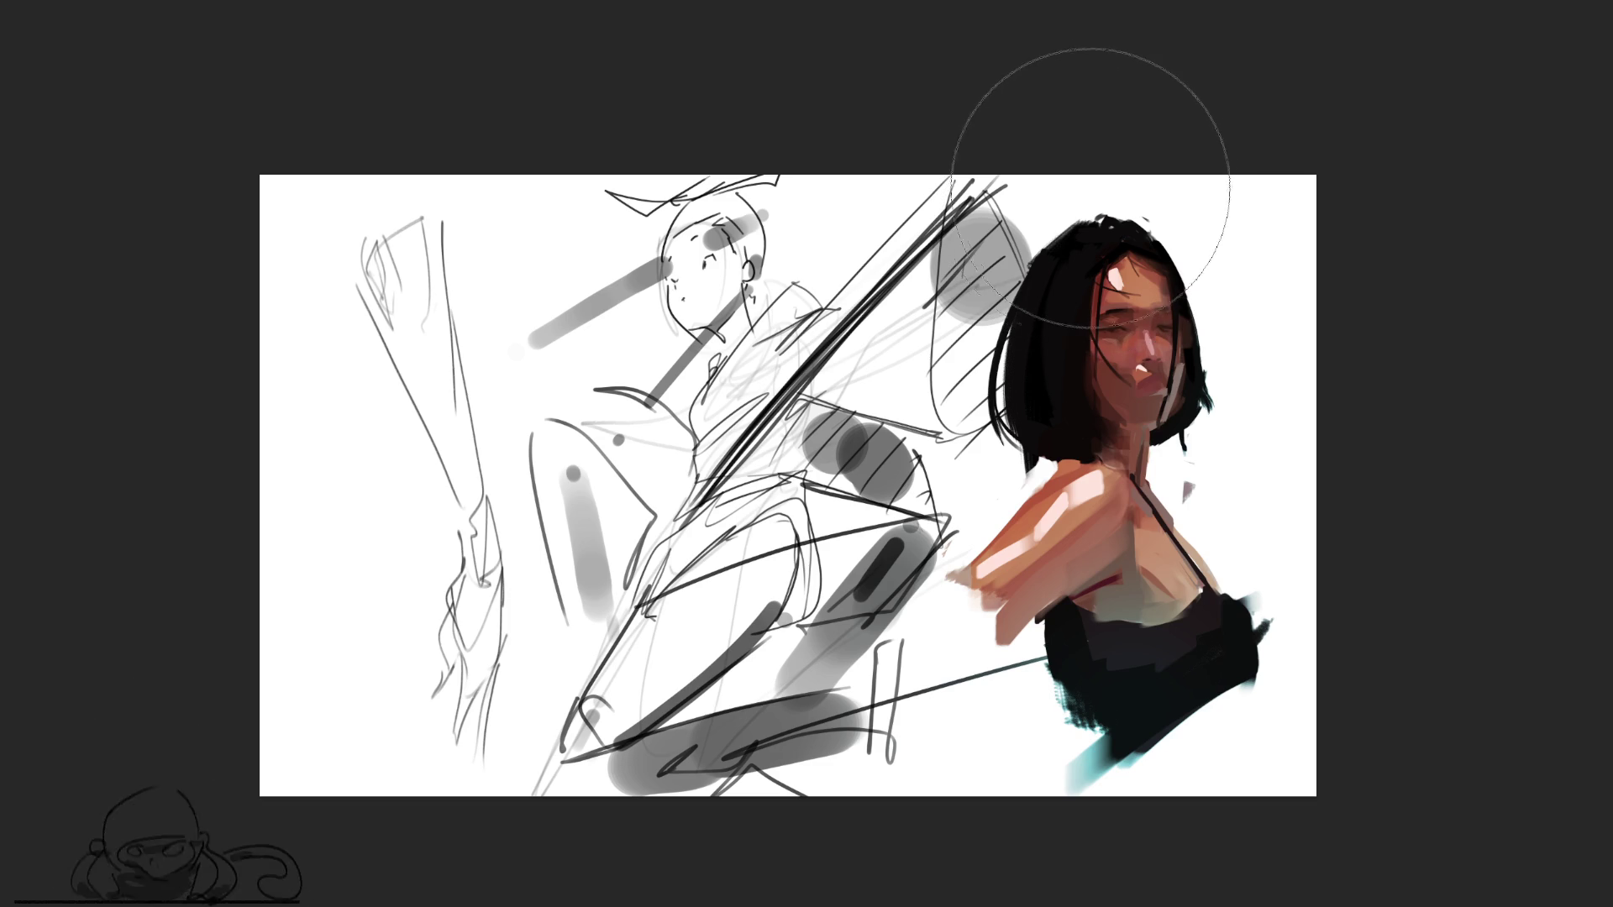
With a smaller brush, add pinkish-red to nose, cheek and lips and deepen the shoulder near the strap
key(bracketleft)
key(bracketleft)
key(bracketleft)
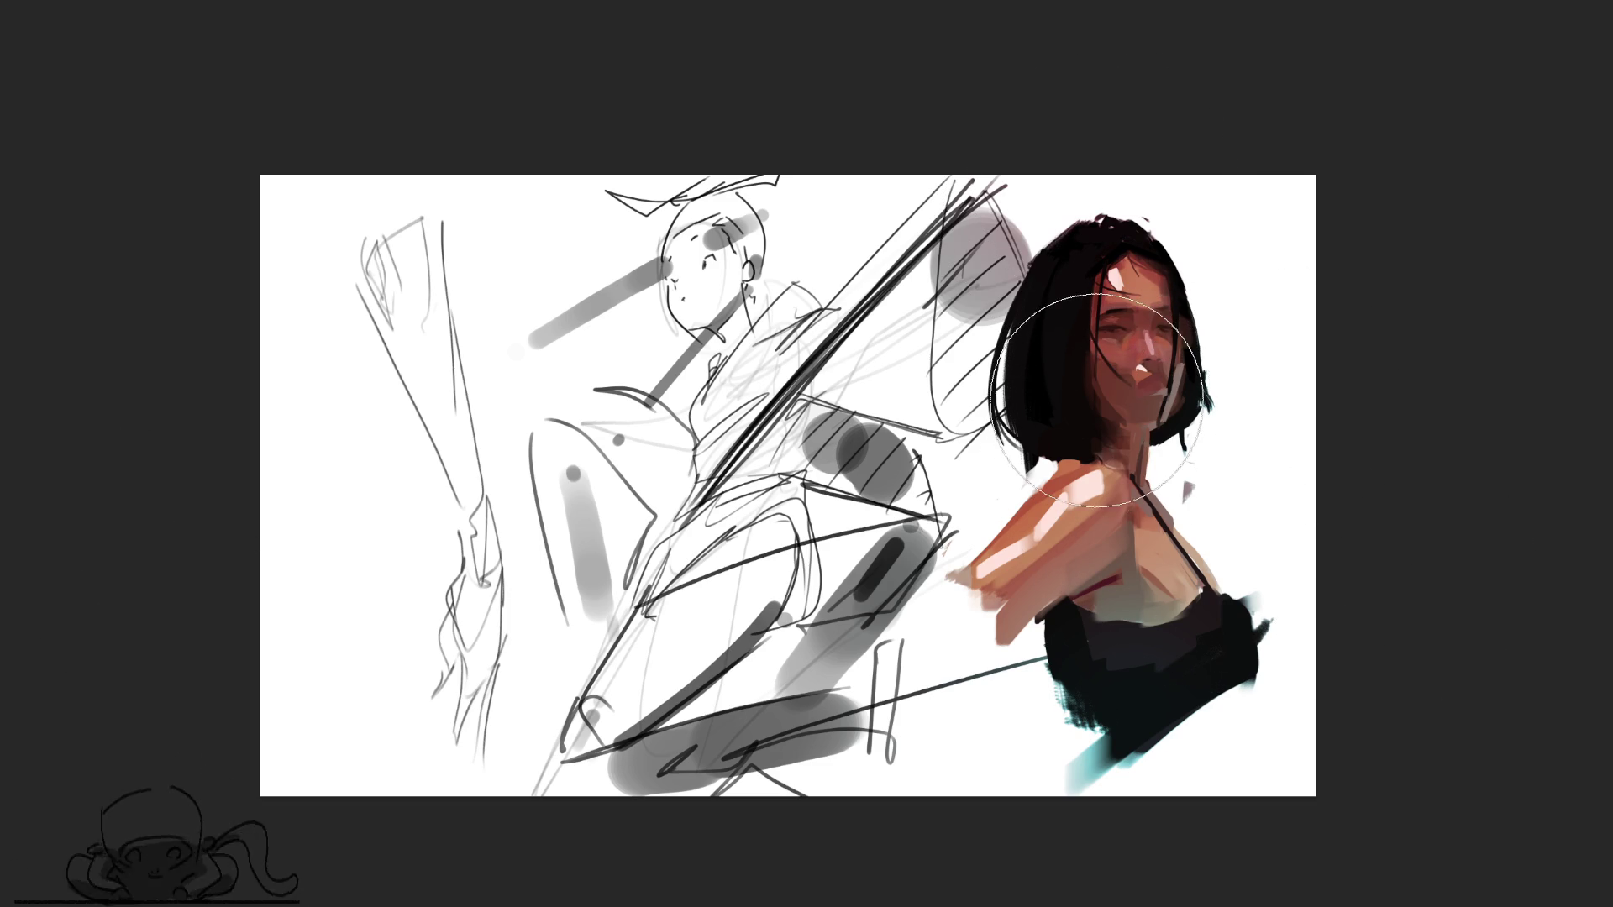
key(bracketleft)
key(bracketleft)
key(bracketleft)
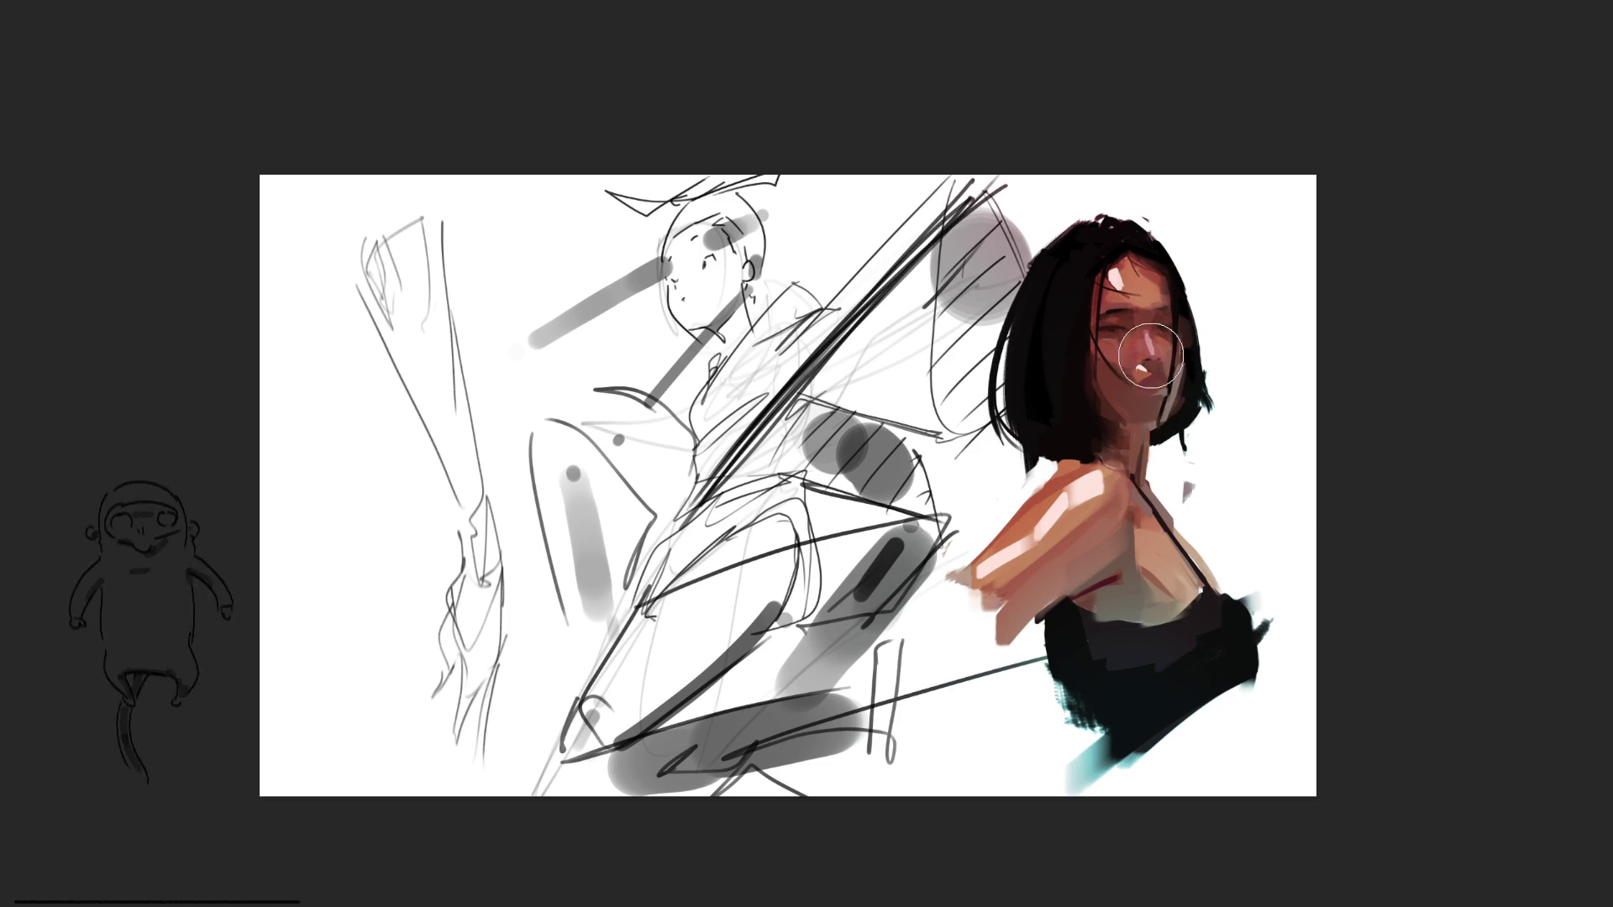
mouse_move(1151, 352)
mouse_down()
mouse_move(1156, 388)
mouse_move(1113, 335)
mouse_move(1169, 333)
mouse_up()
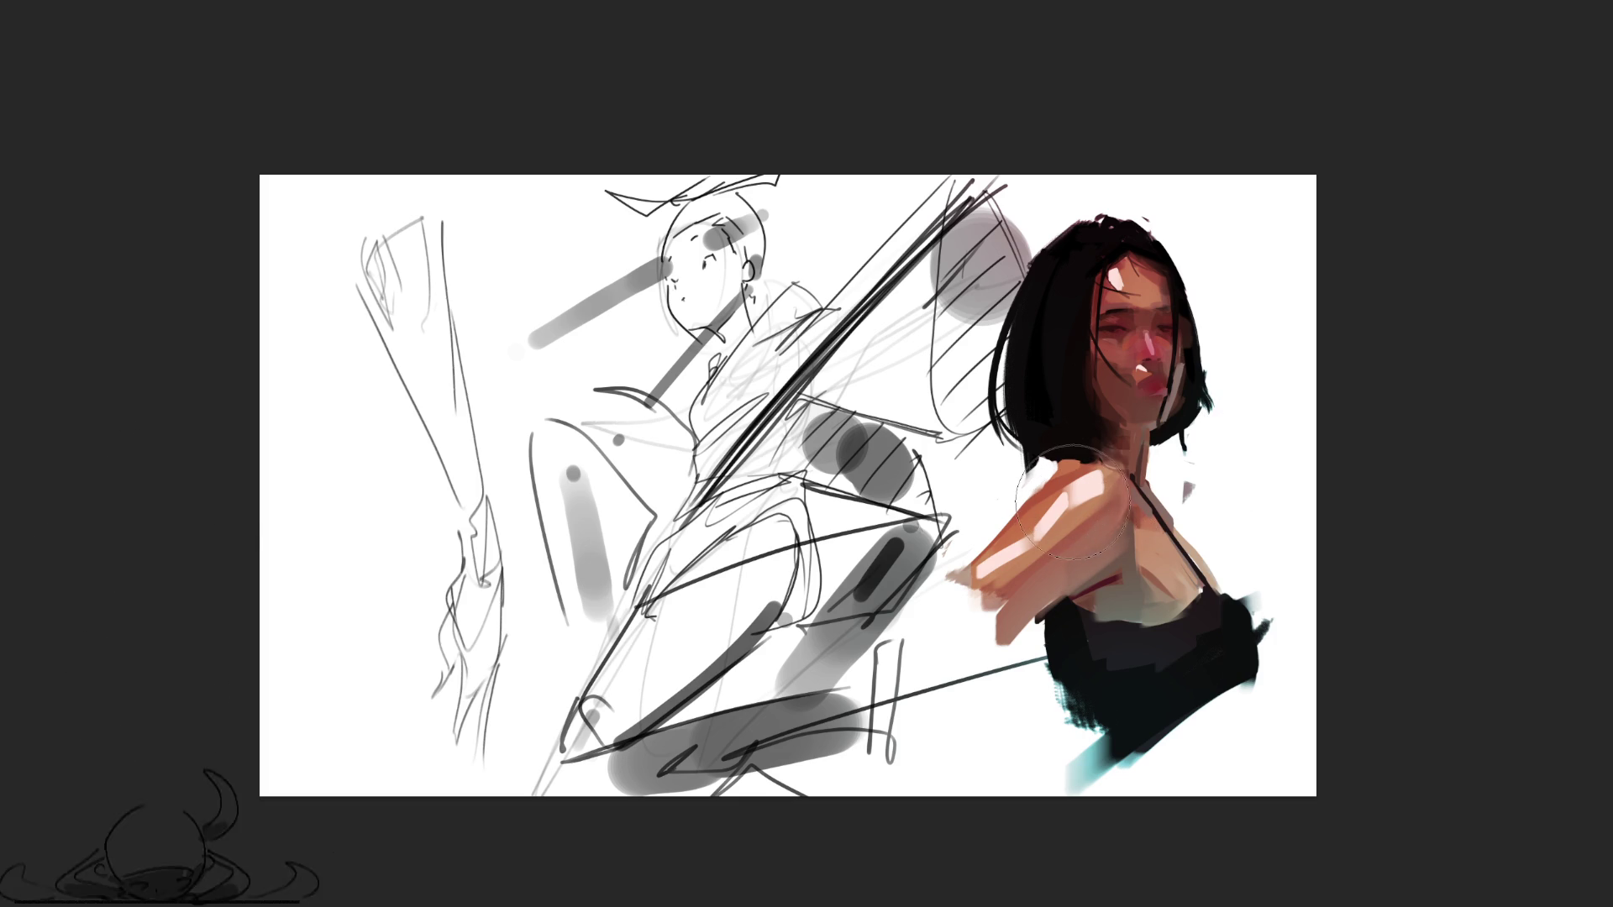
drag(1029, 471, 1109, 538)
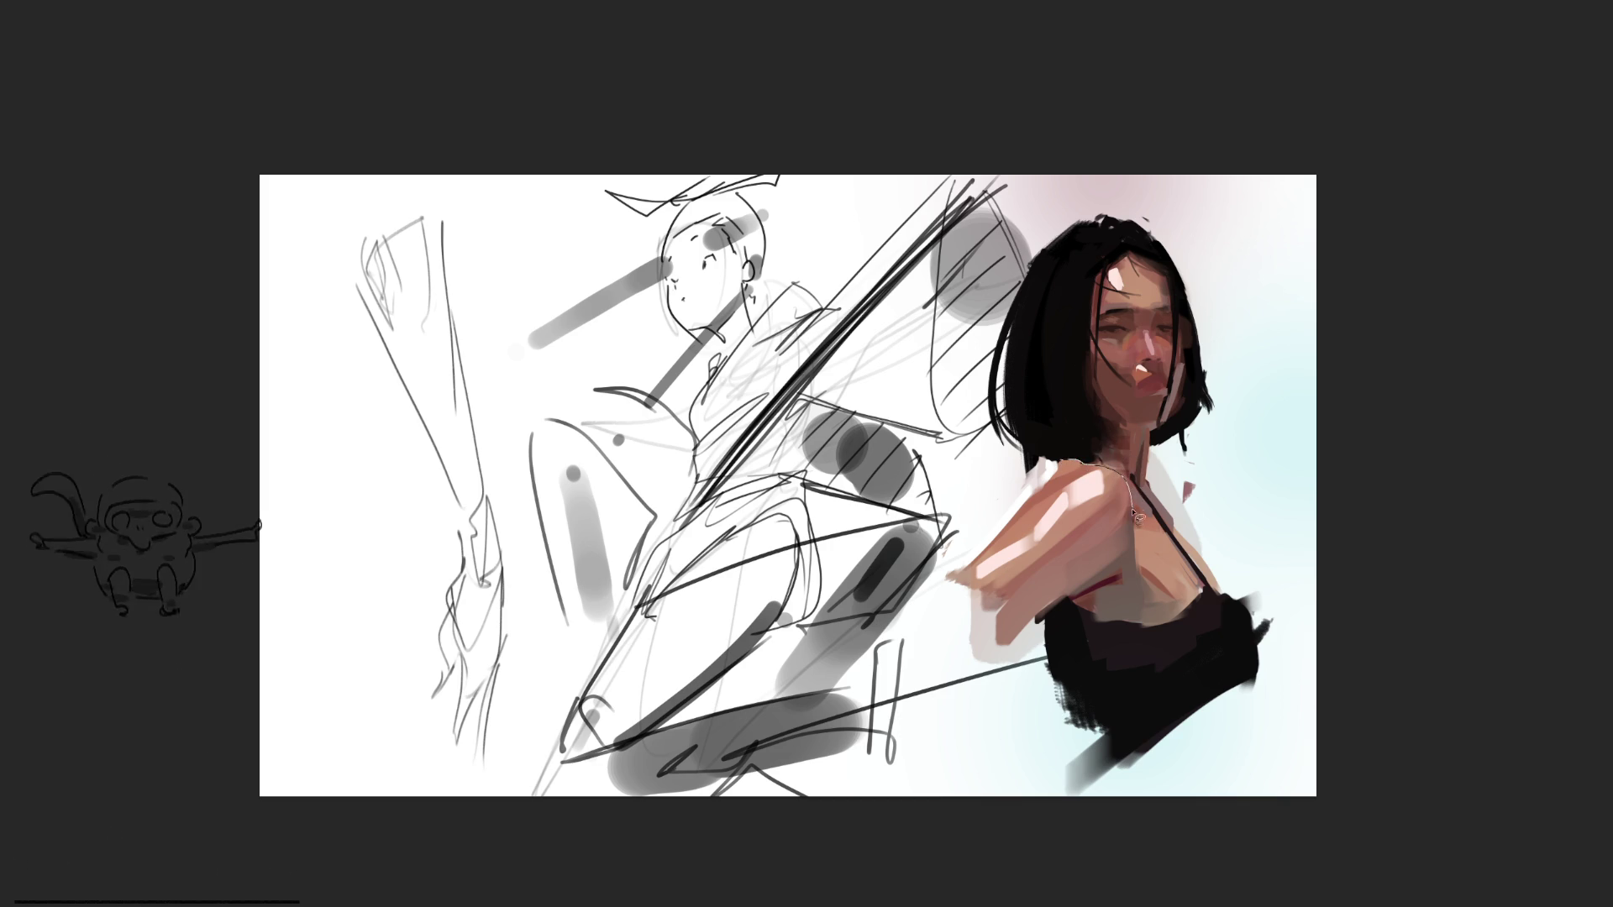
Select the area along the shoulder strap, paint inside it, then deselect and shrink the brush
drag(1072, 441, 1077, 441)
key(b)
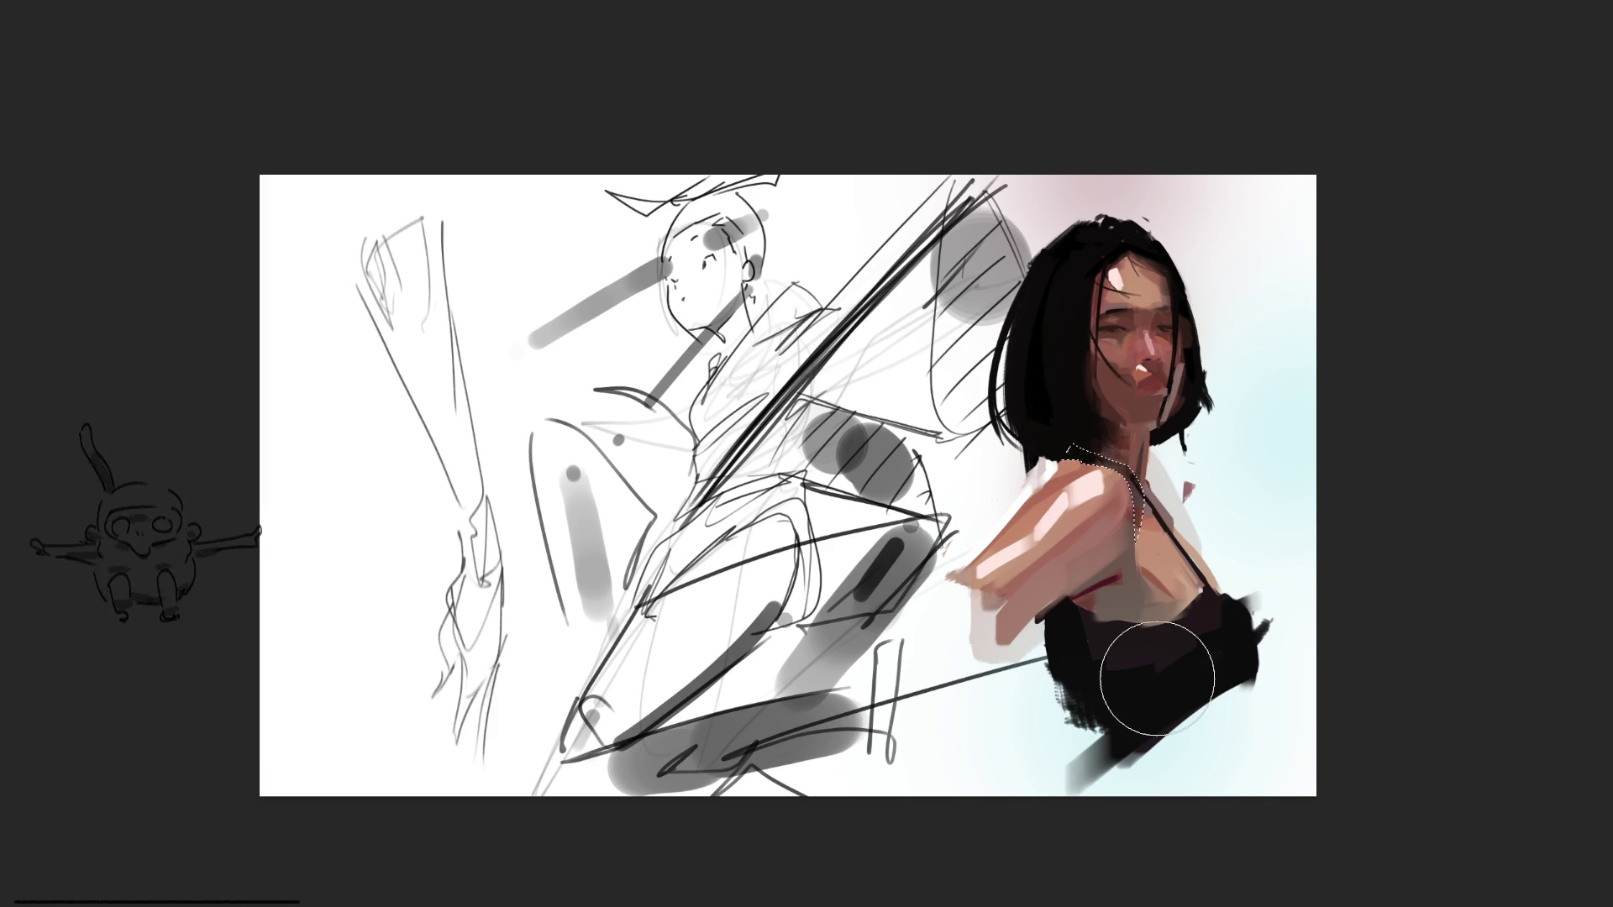
key(ctrl+d)
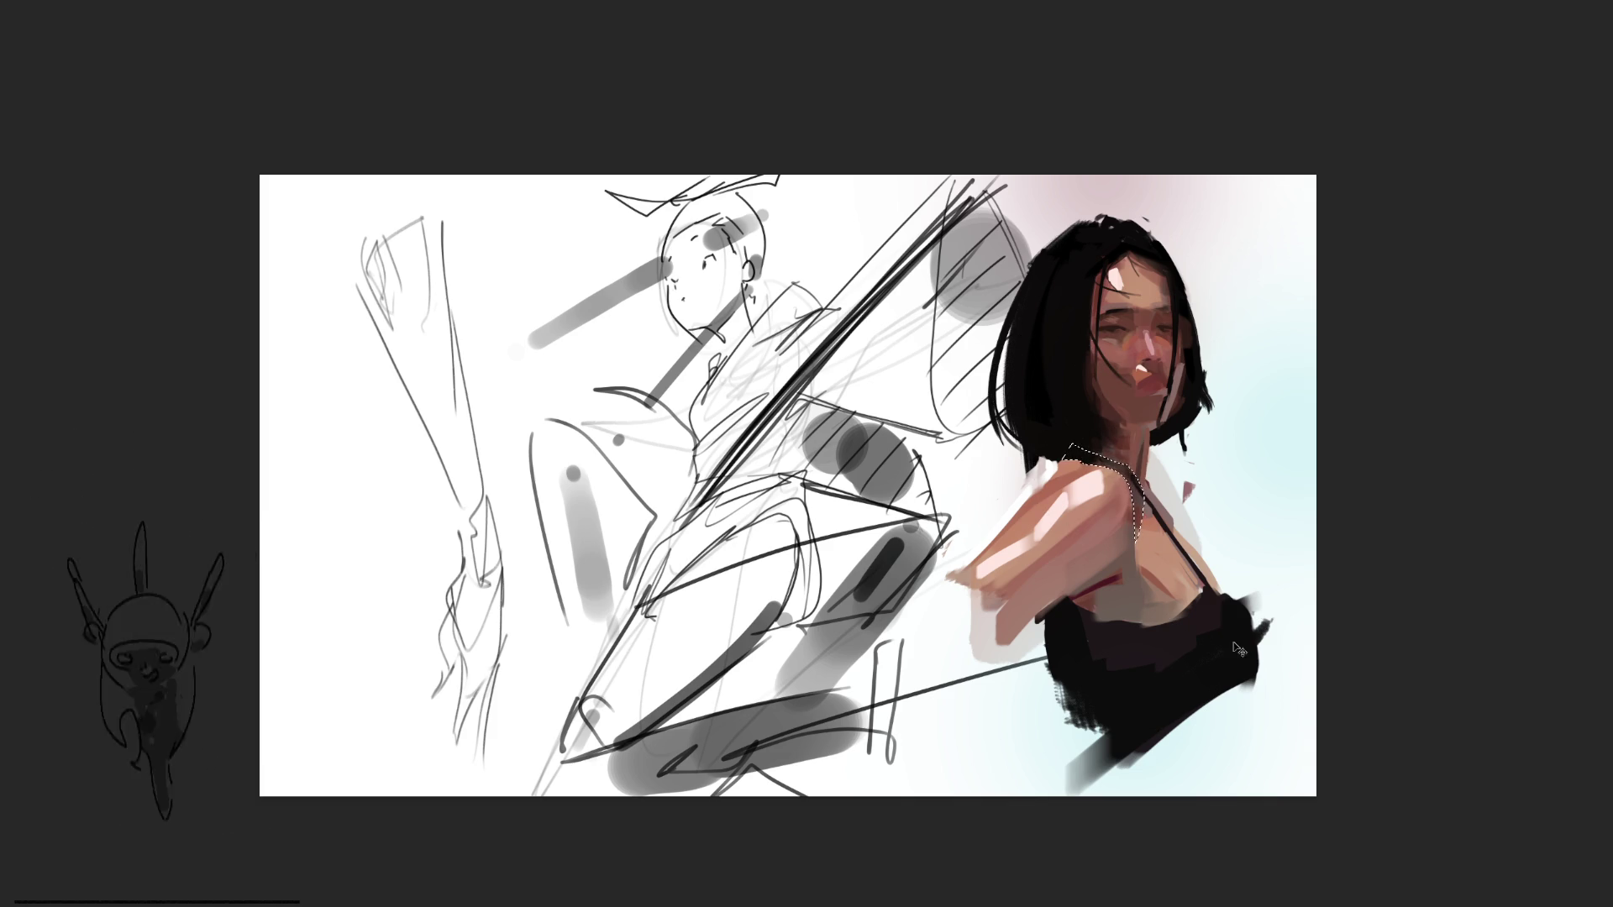
key(bracketleft)
key(bracketleft)
key(bracketleft)
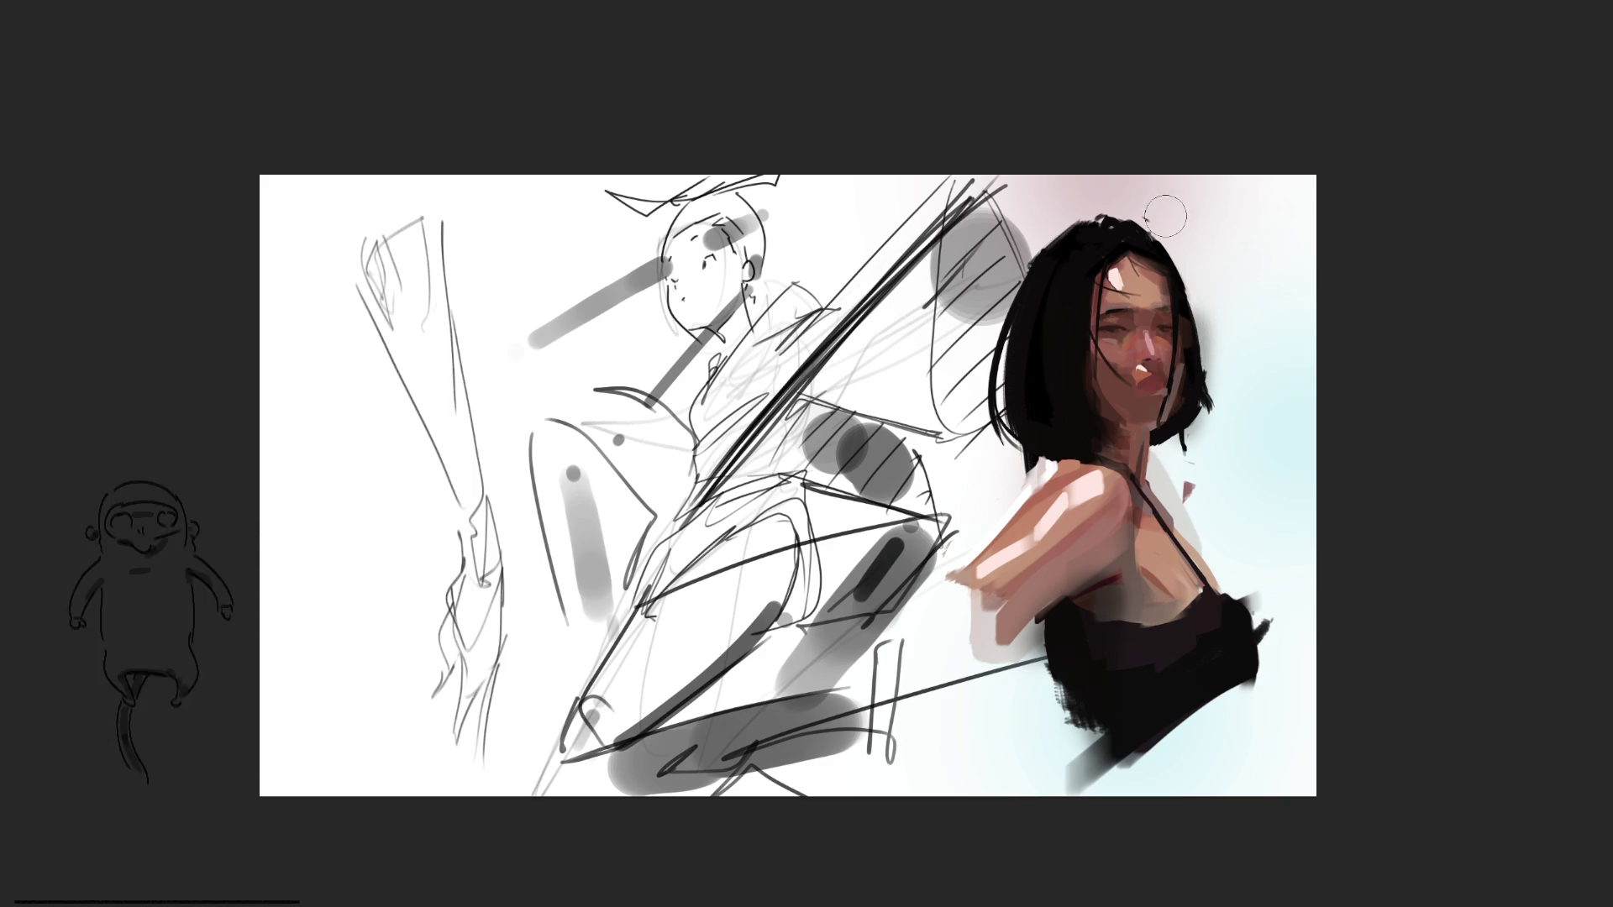
Paint white down the right edge of the hair and beside the neck
drag(1182, 216, 1293, 521)
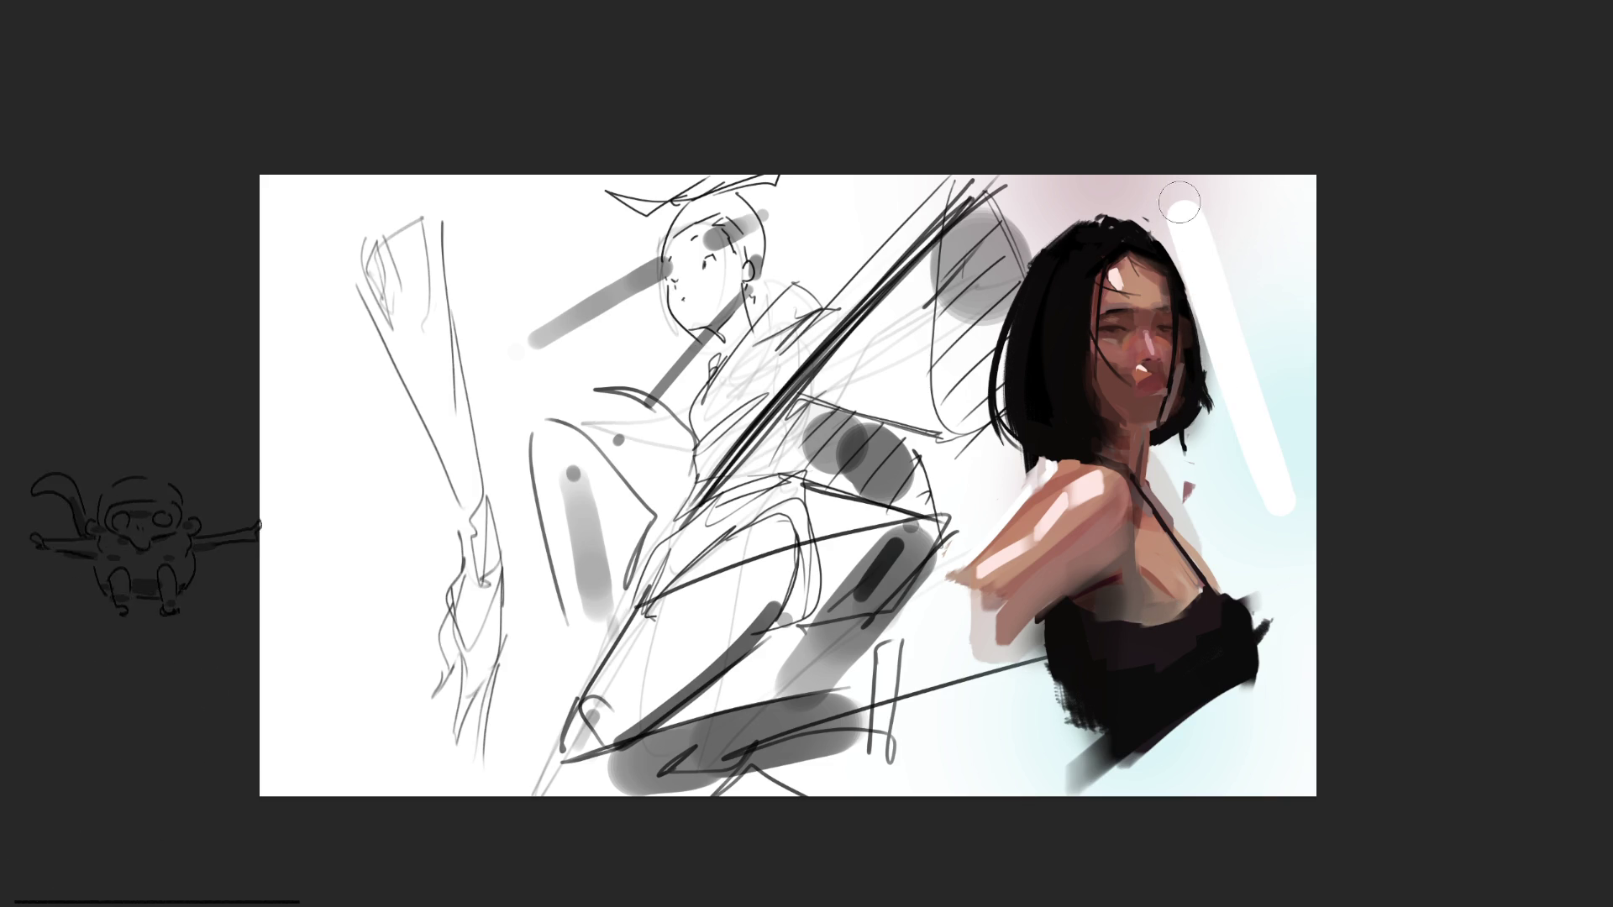
drag(1185, 209, 1301, 555)
drag(1168, 181, 1205, 383)
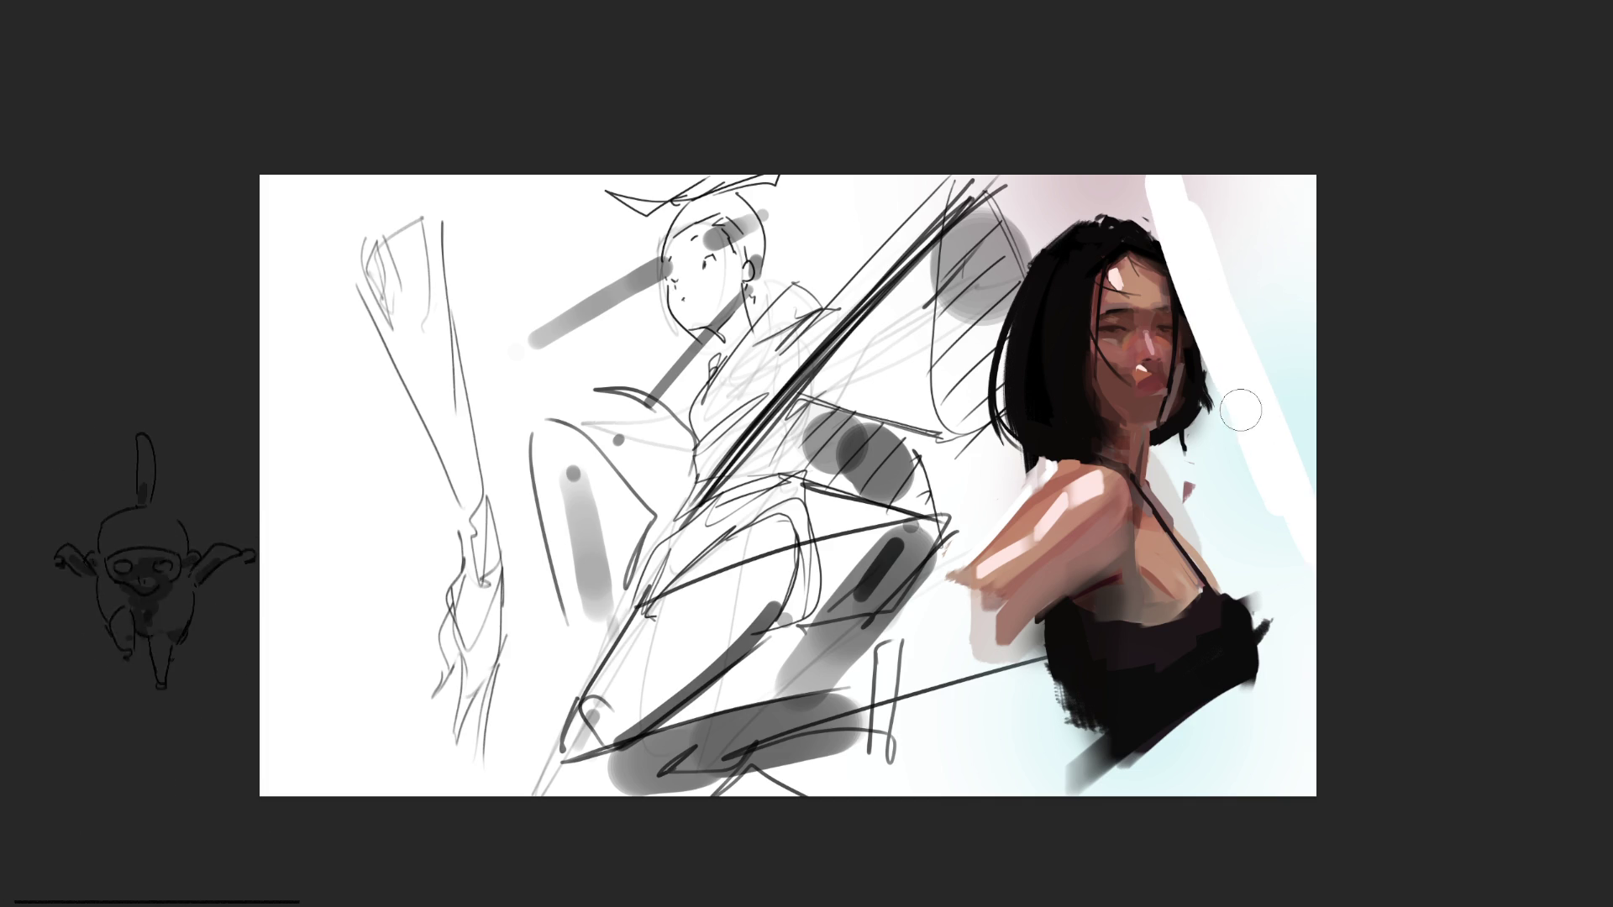
drag(1176, 457, 1166, 477)
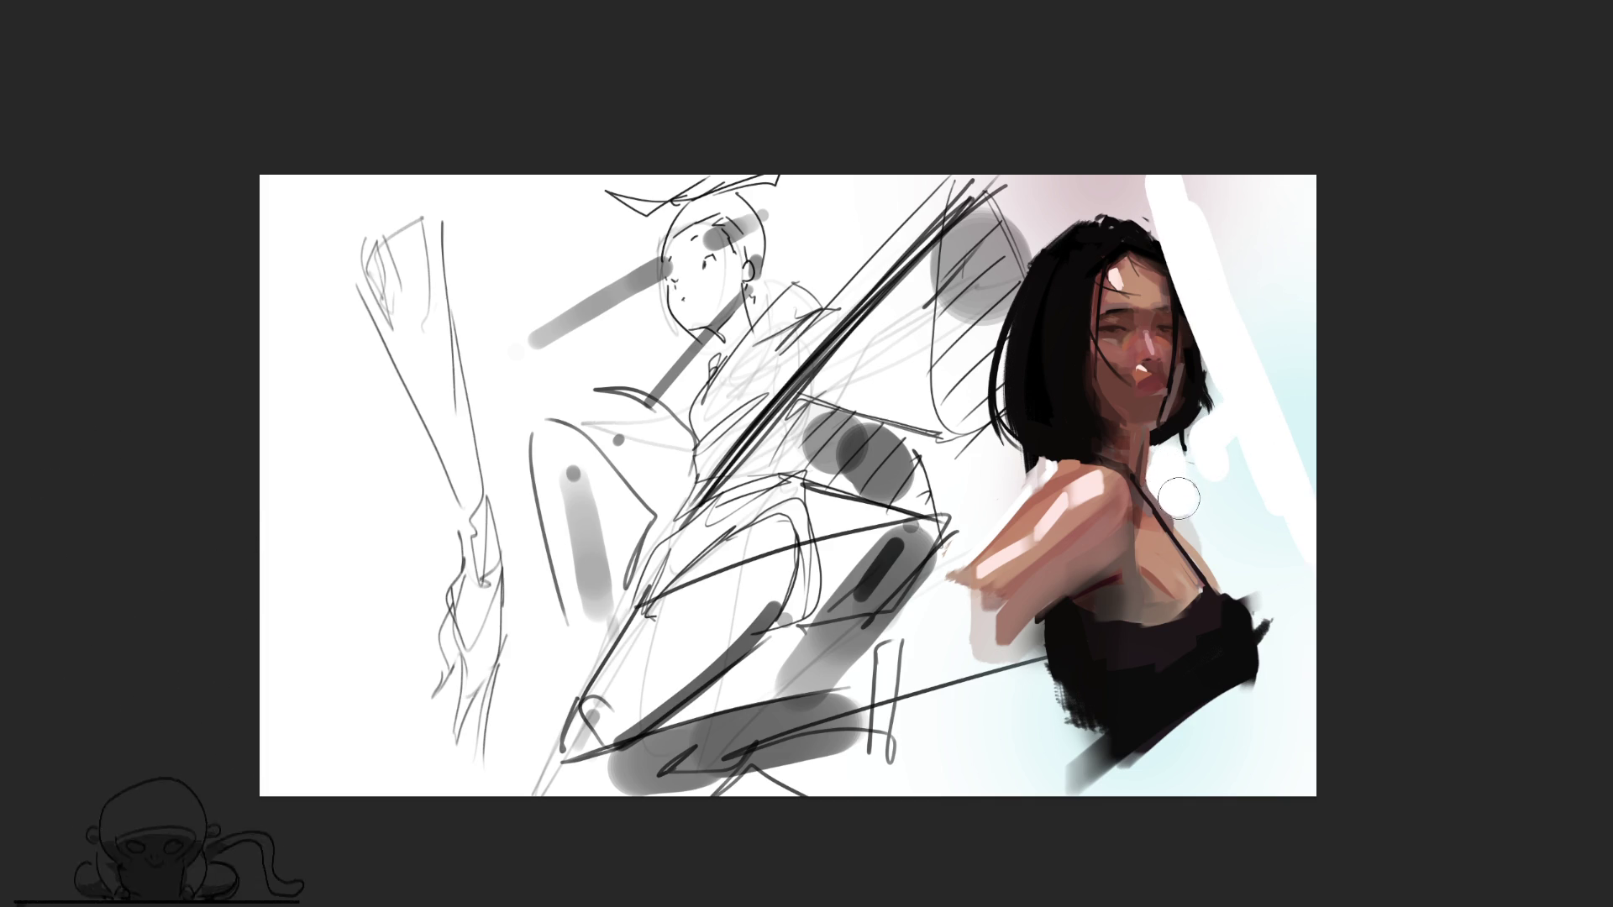
Cover the background right of the neck and below the shoulder with white, and darken the eye shadow
mouse_move(1234, 576)
mouse_down()
mouse_move(1242, 425)
mouse_move(1270, 430)
mouse_move(1296, 361)
mouse_move(1198, 176)
mouse_move(1263, 148)
mouse_up()
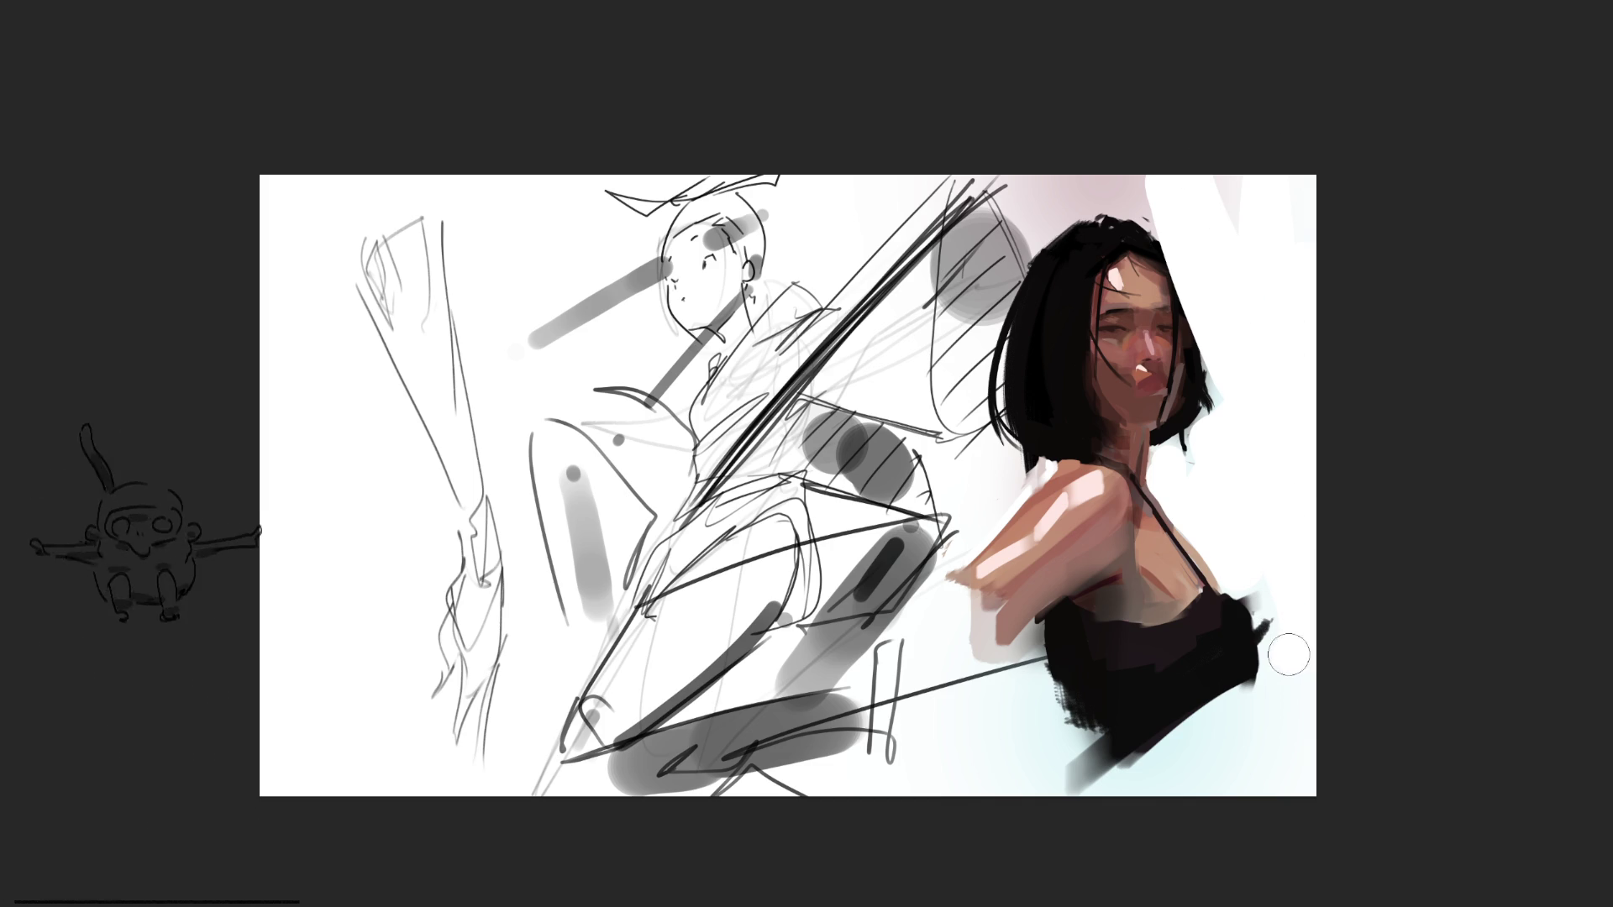
drag(1268, 709, 1180, 781)
drag(1048, 732, 1022, 760)
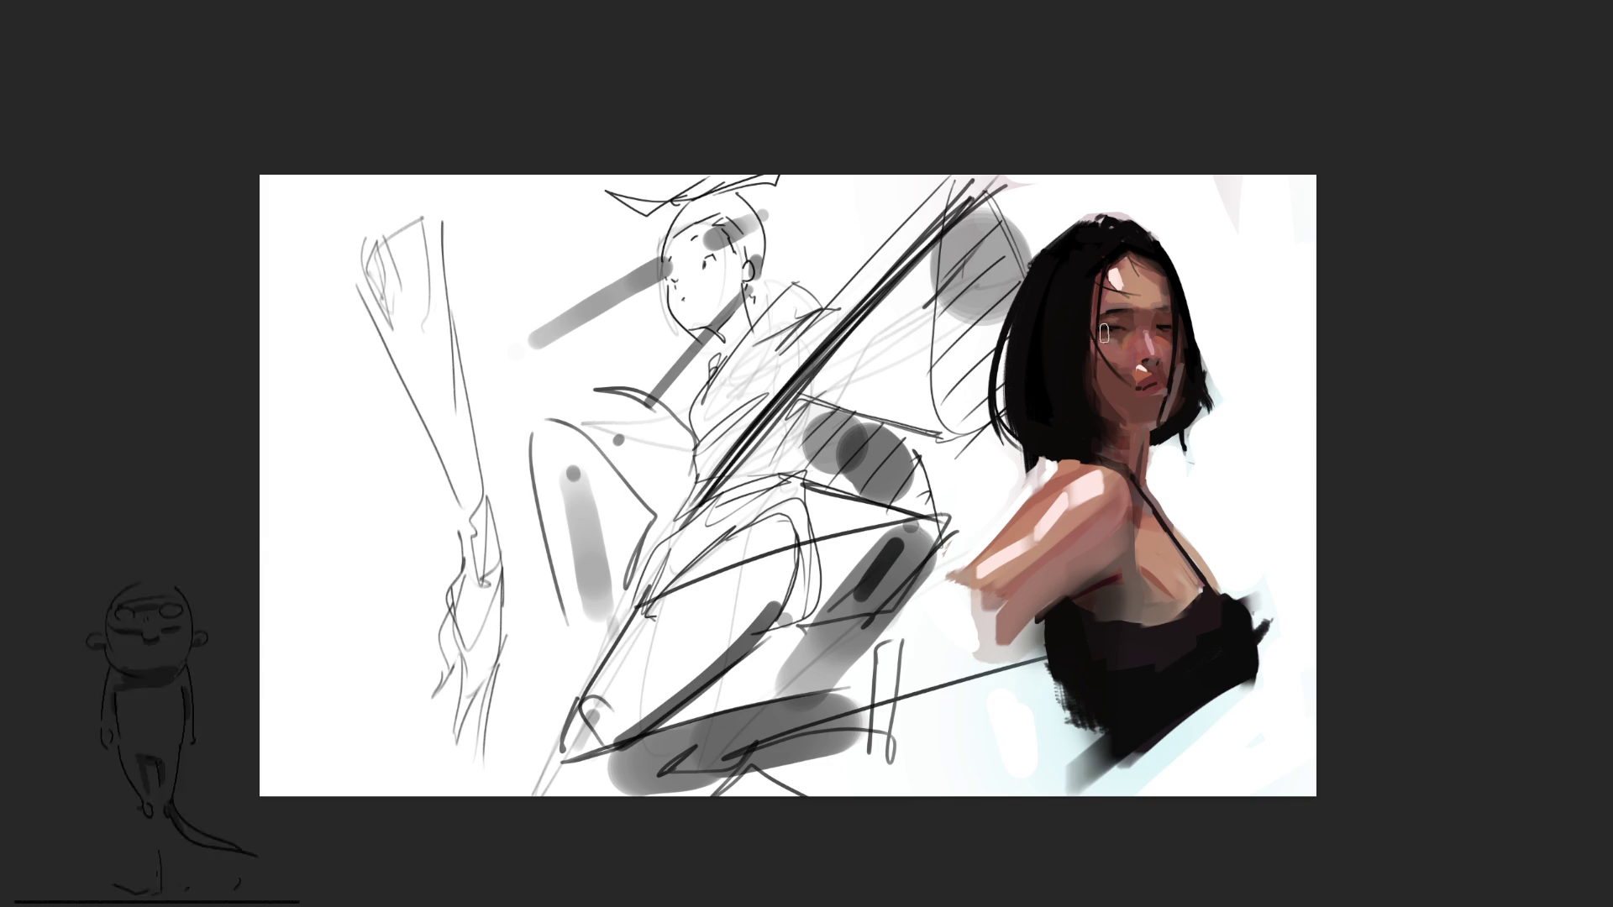
mouse_move(1096, 329)
mouse_down()
mouse_move(1163, 330)
mouse_move(1160, 296)
mouse_move(1100, 341)
mouse_up()
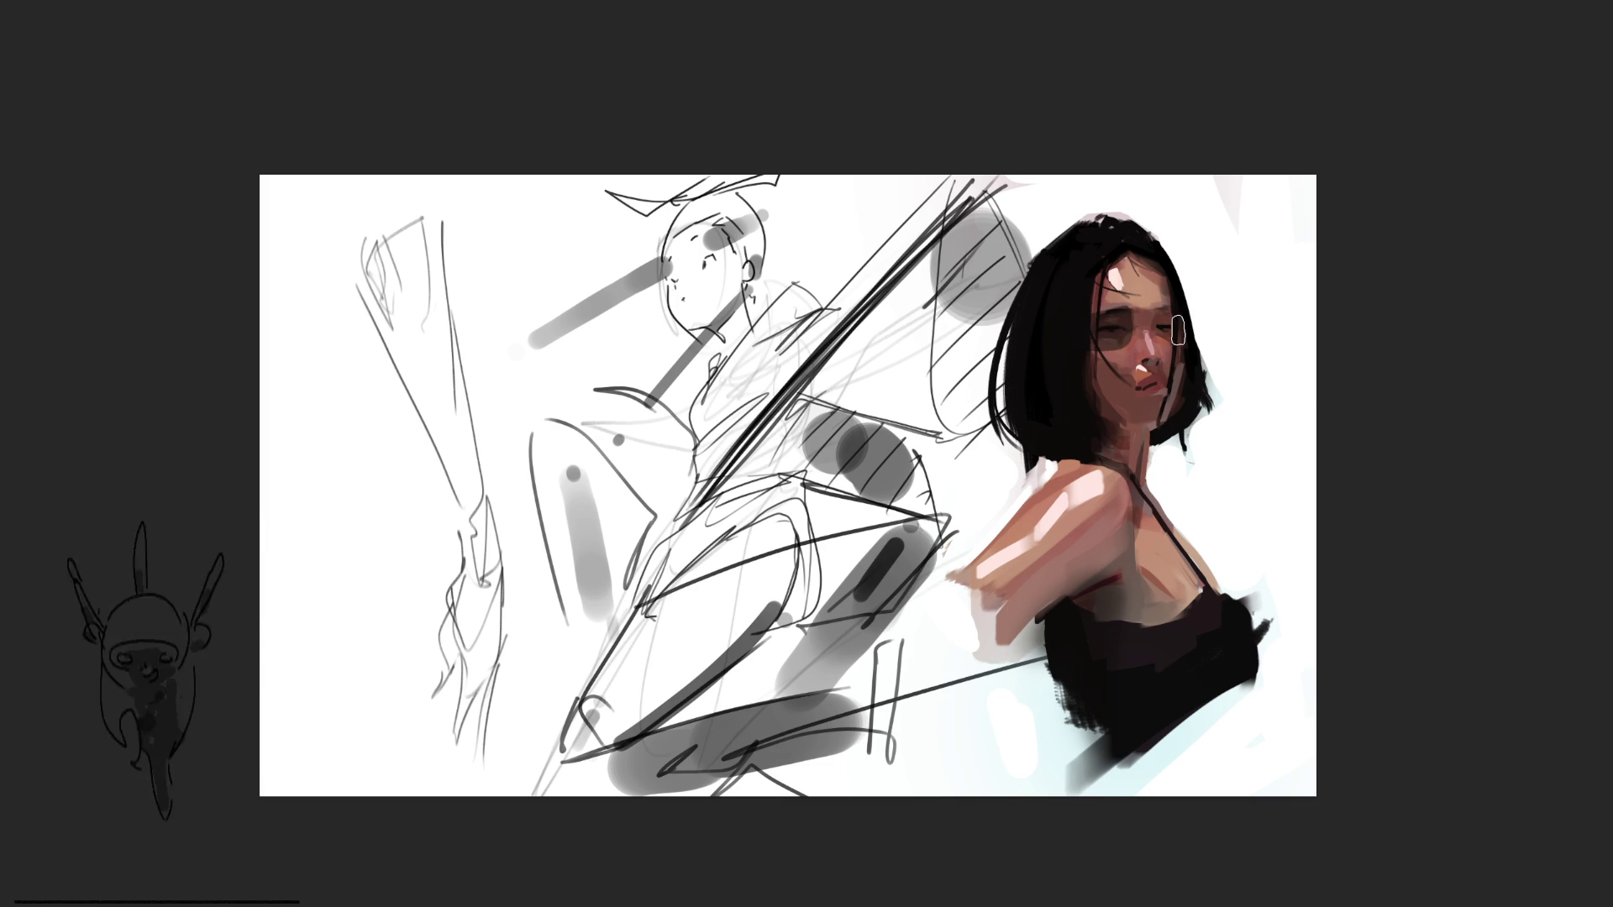
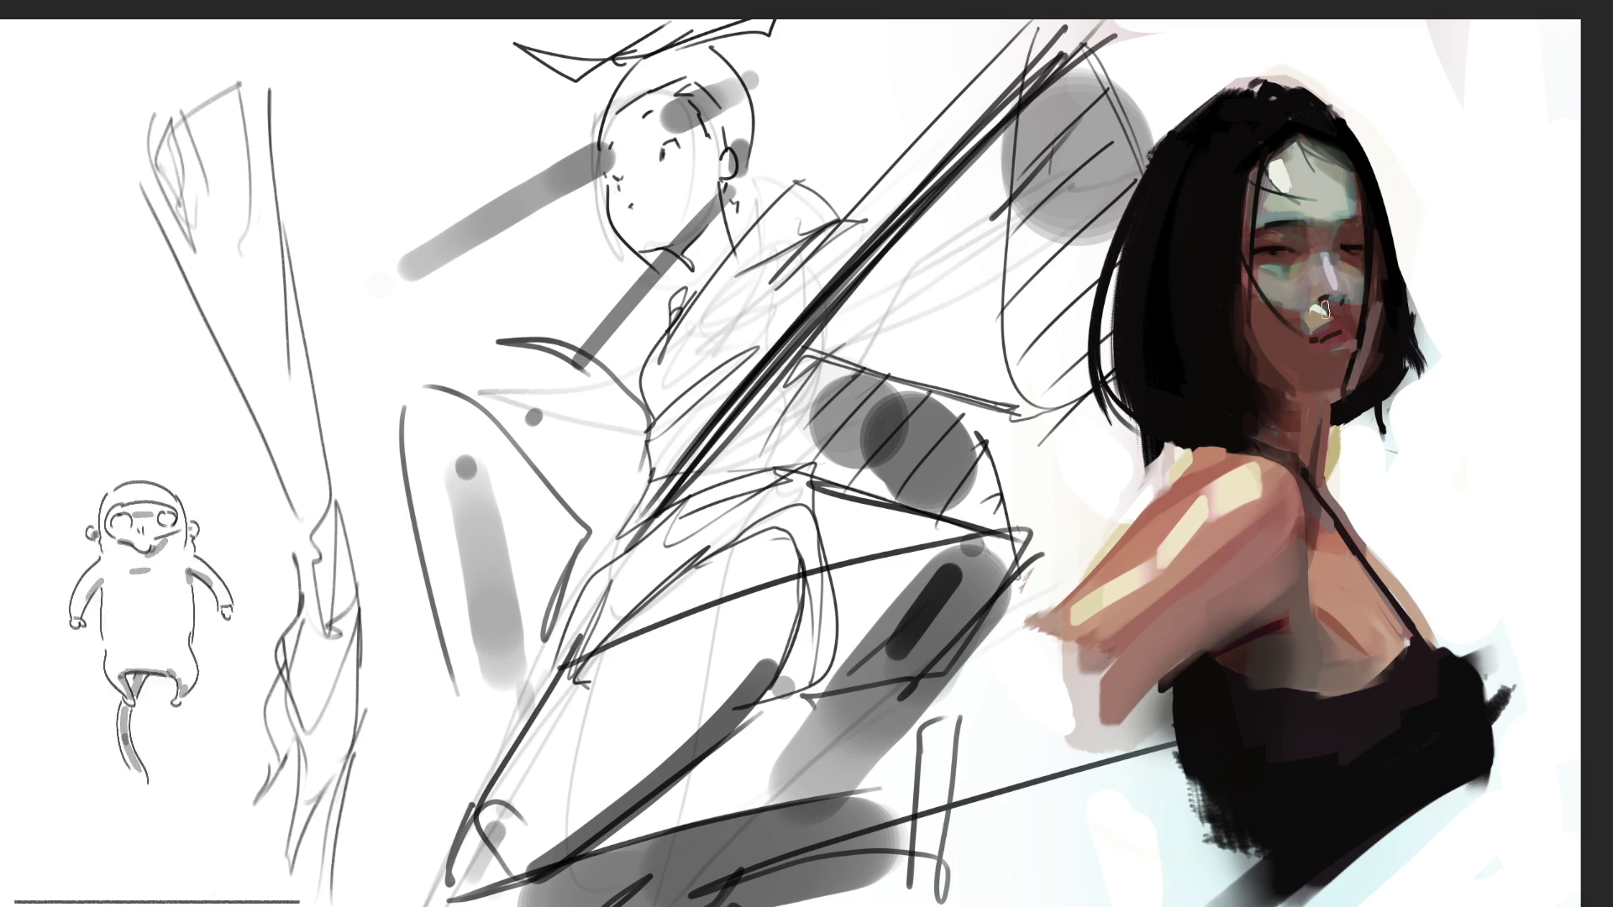
Paint pale teal down the jaw and arm, then orange over shoulder, neck and chest, and orange-red on cheek and forehead
drag(1371, 310, 1347, 391)
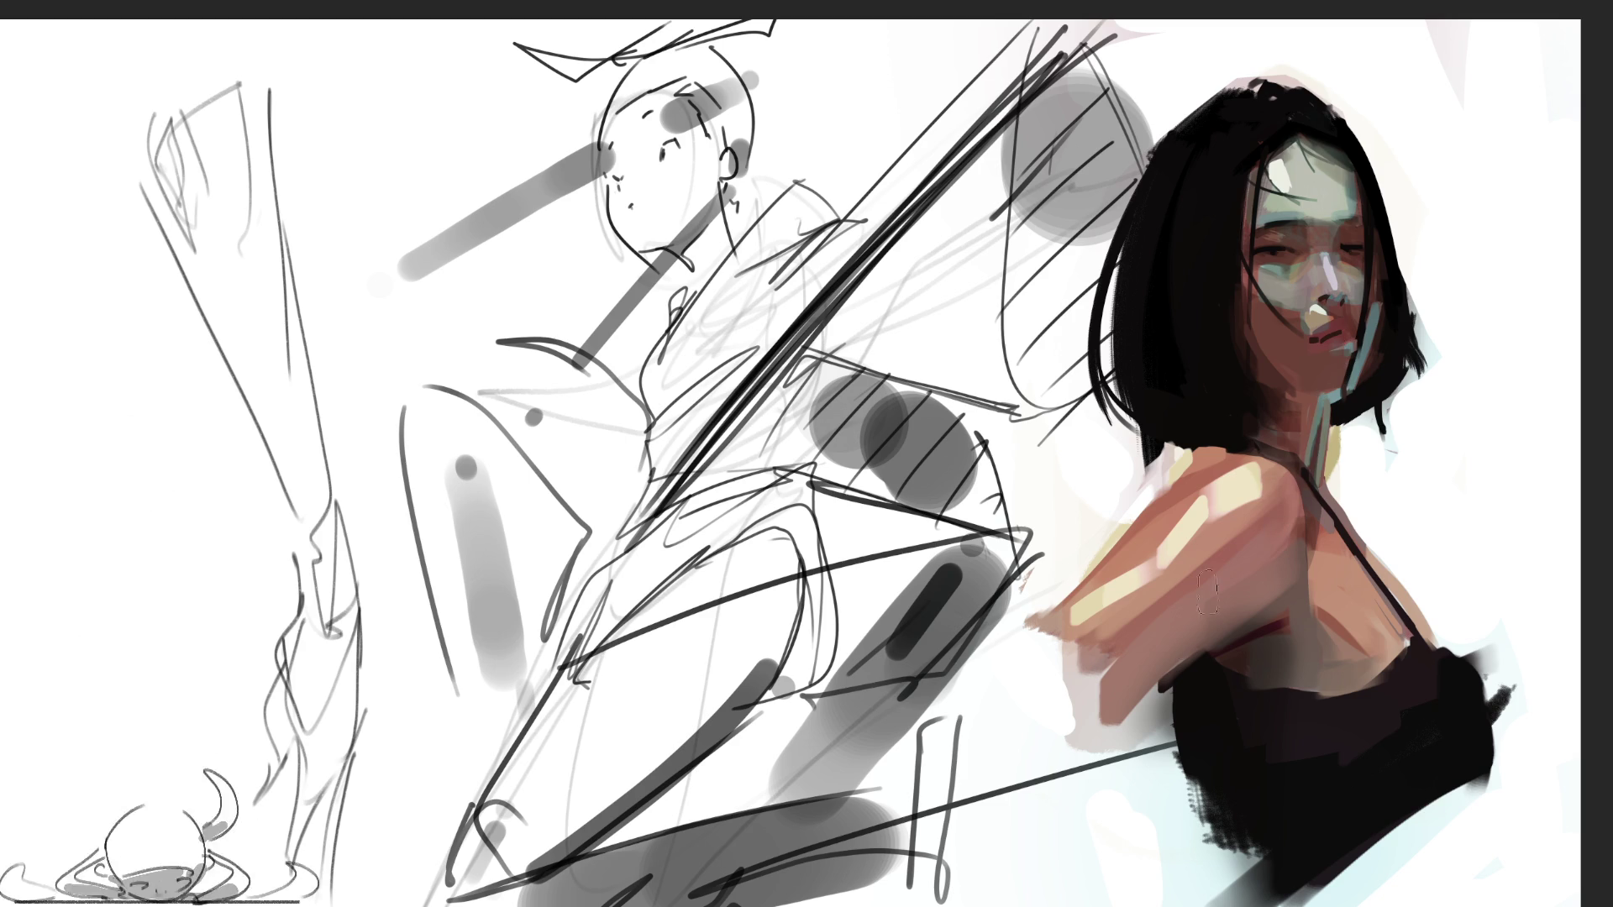
mouse_move(1092, 723)
mouse_down()
mouse_move(1285, 546)
mouse_move(1300, 626)
mouse_up()
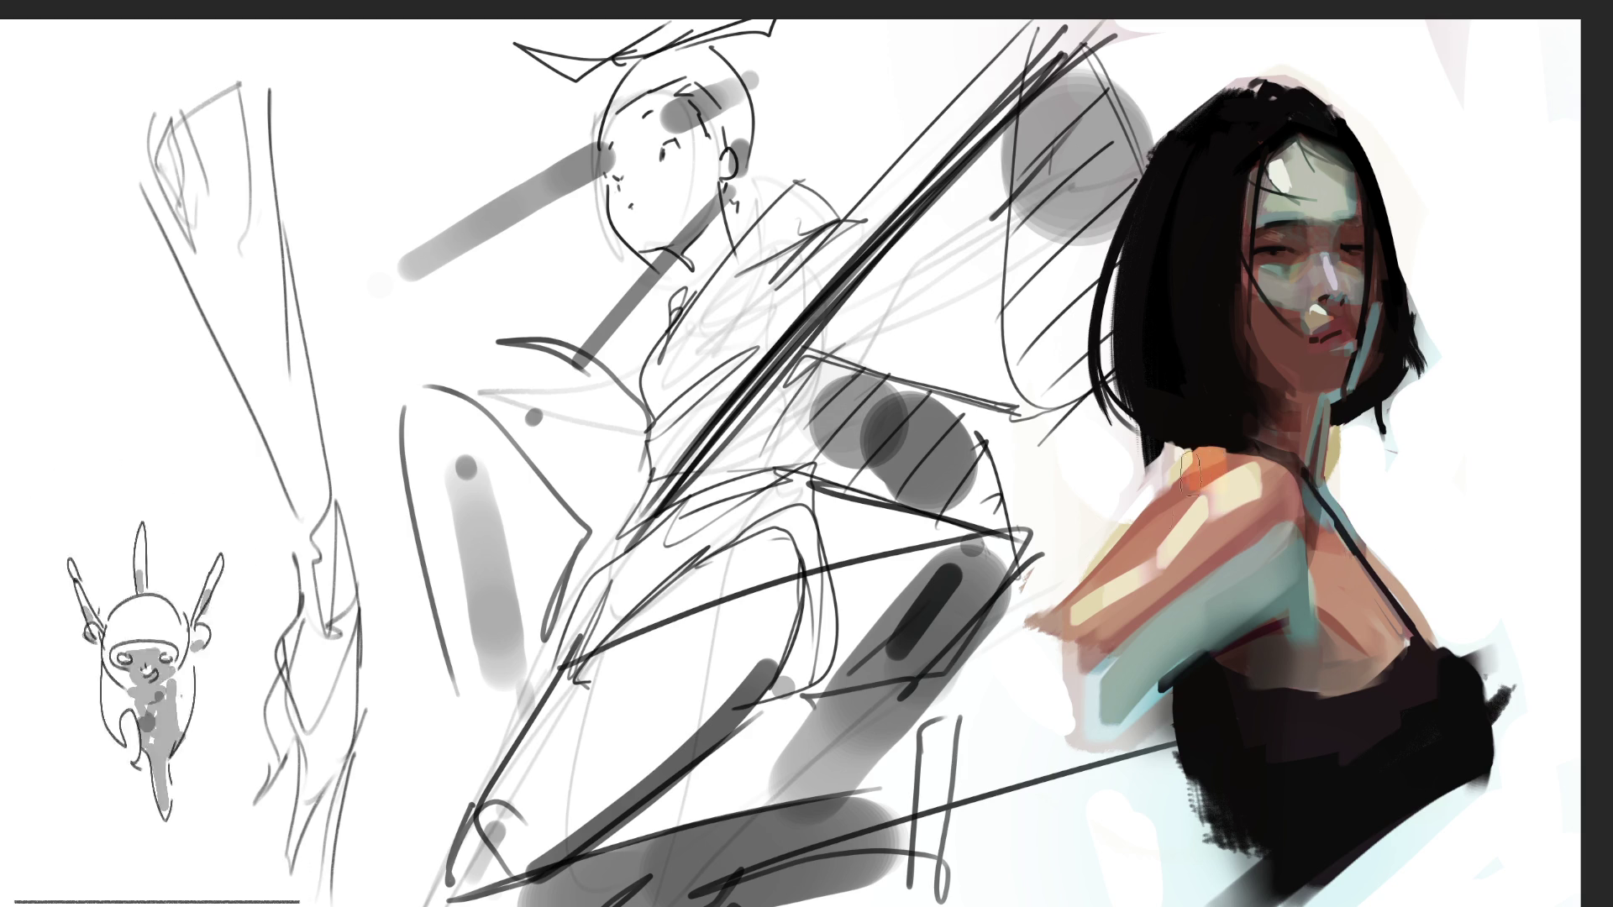
drag(1197, 475, 1071, 617)
drag(1260, 479, 1067, 647)
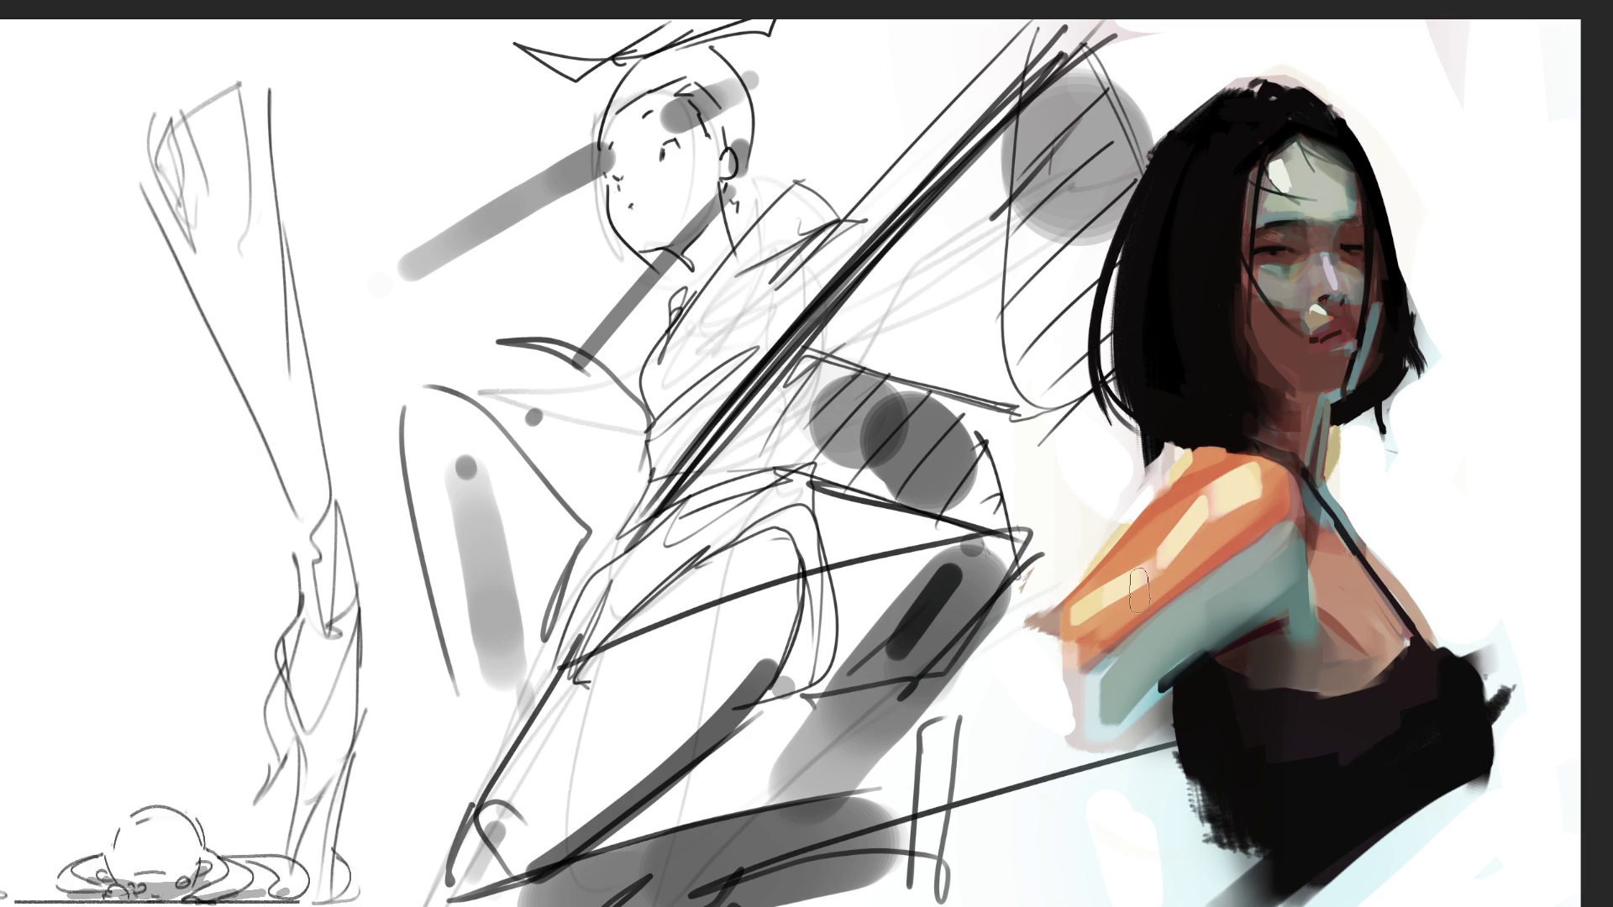
mouse_move(1321, 564)
mouse_down()
mouse_move(1353, 642)
mouse_move(1378, 630)
mouse_move(1392, 648)
mouse_up()
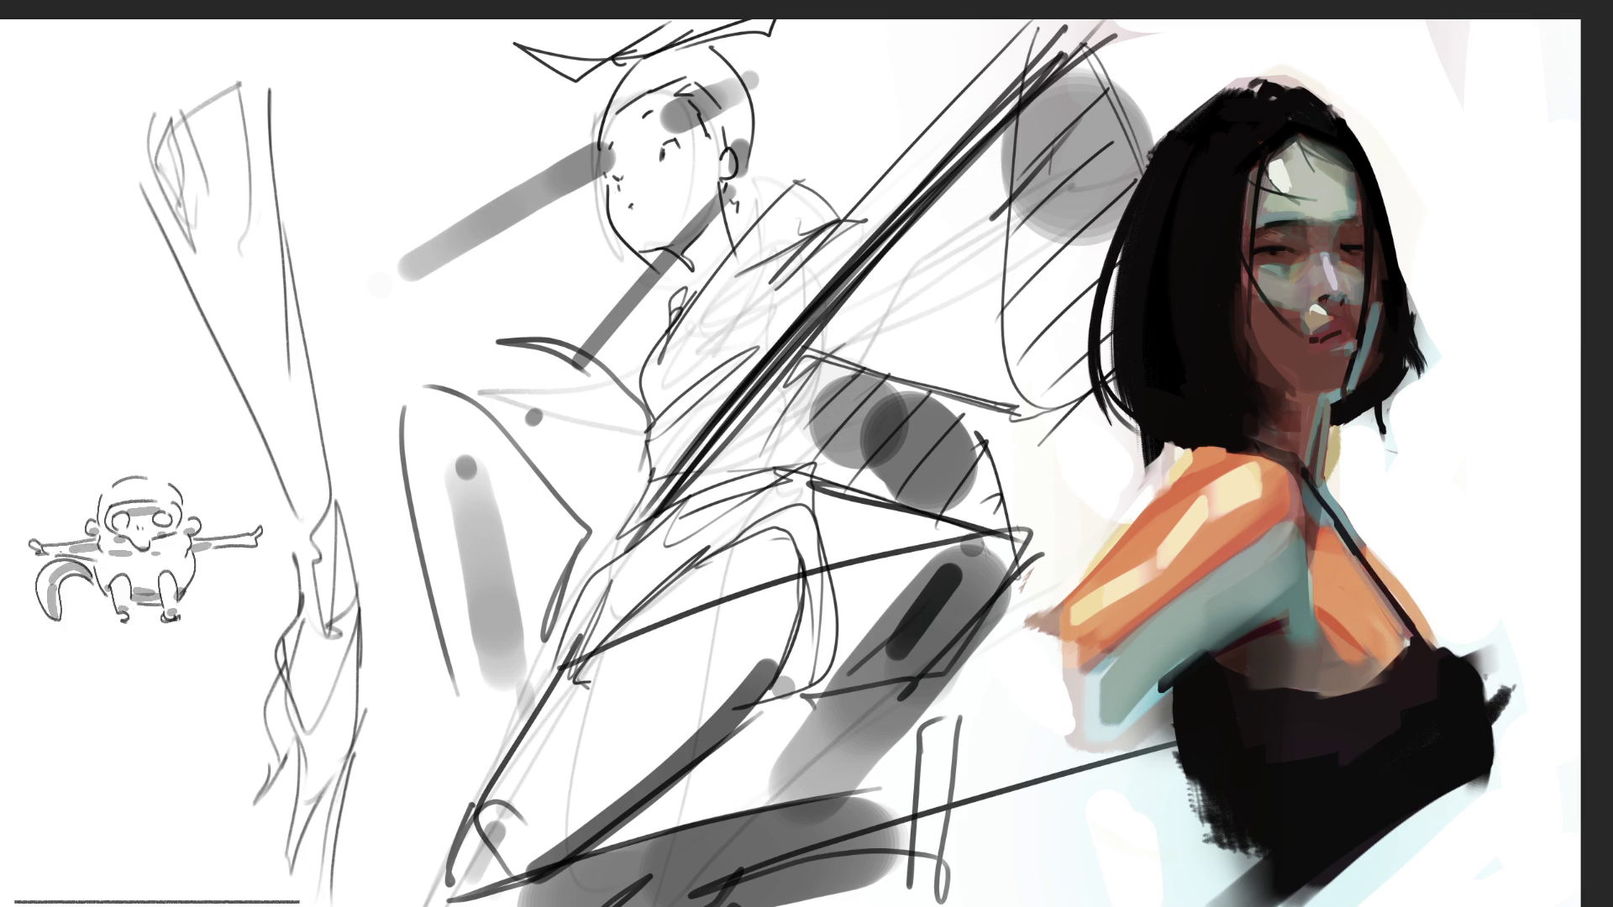
mouse_move(1253, 278)
mouse_down()
mouse_move(1292, 289)
mouse_move(1310, 319)
mouse_move(1318, 264)
mouse_move(1336, 286)
mouse_move(1354, 270)
mouse_up()
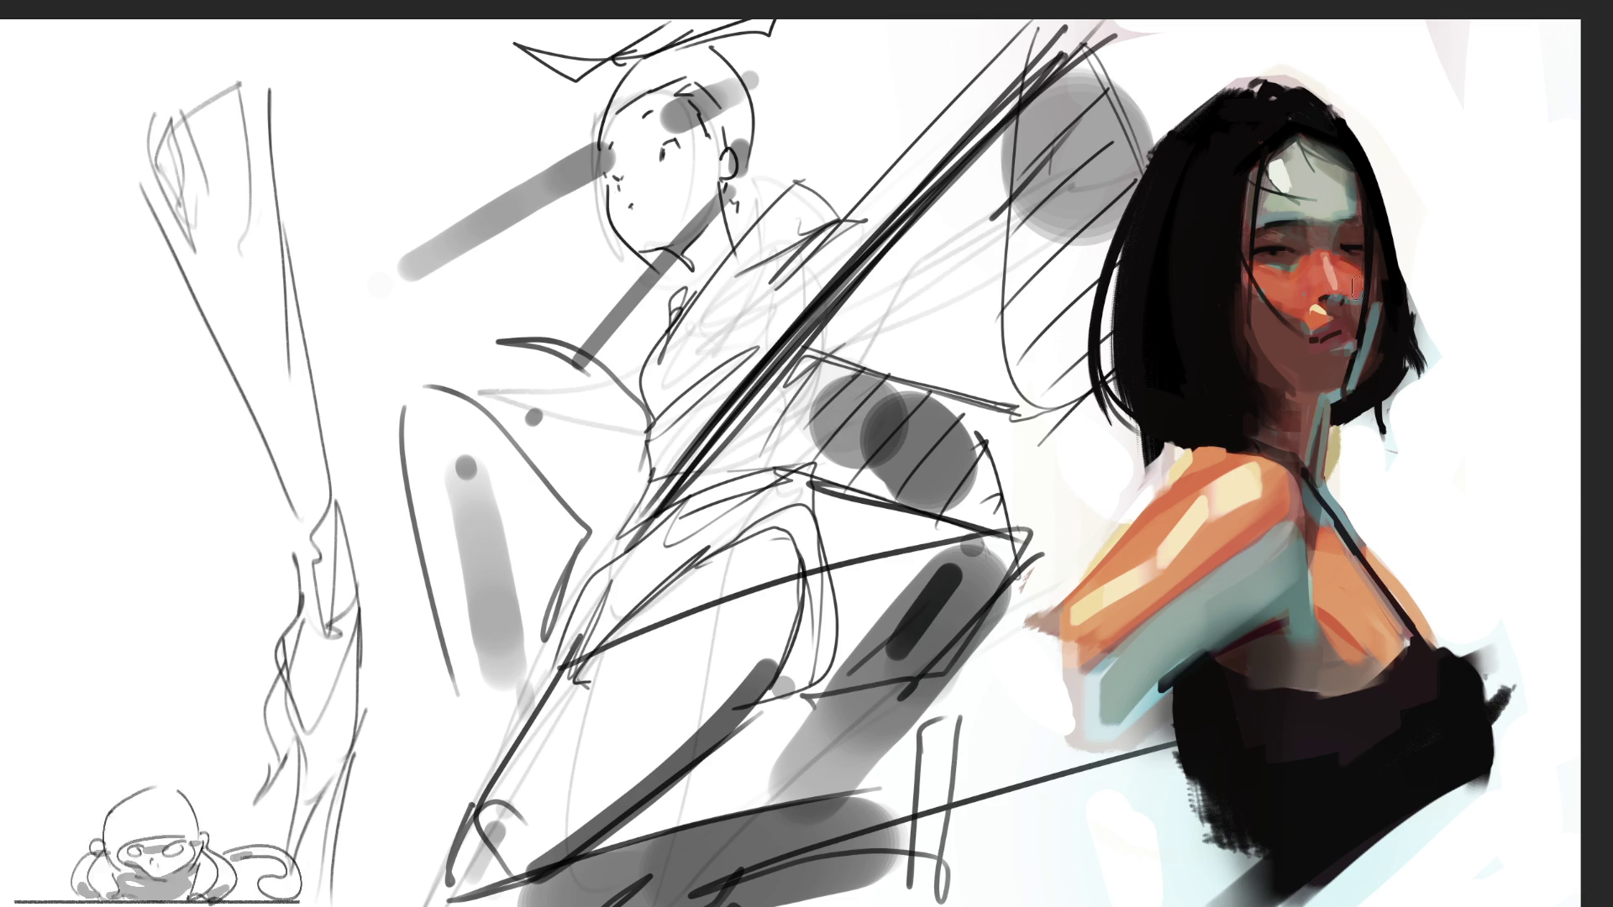
mouse_move(1276, 204)
mouse_down()
mouse_move(1265, 185)
mouse_move(1292, 144)
mouse_move(1327, 201)
mouse_up()
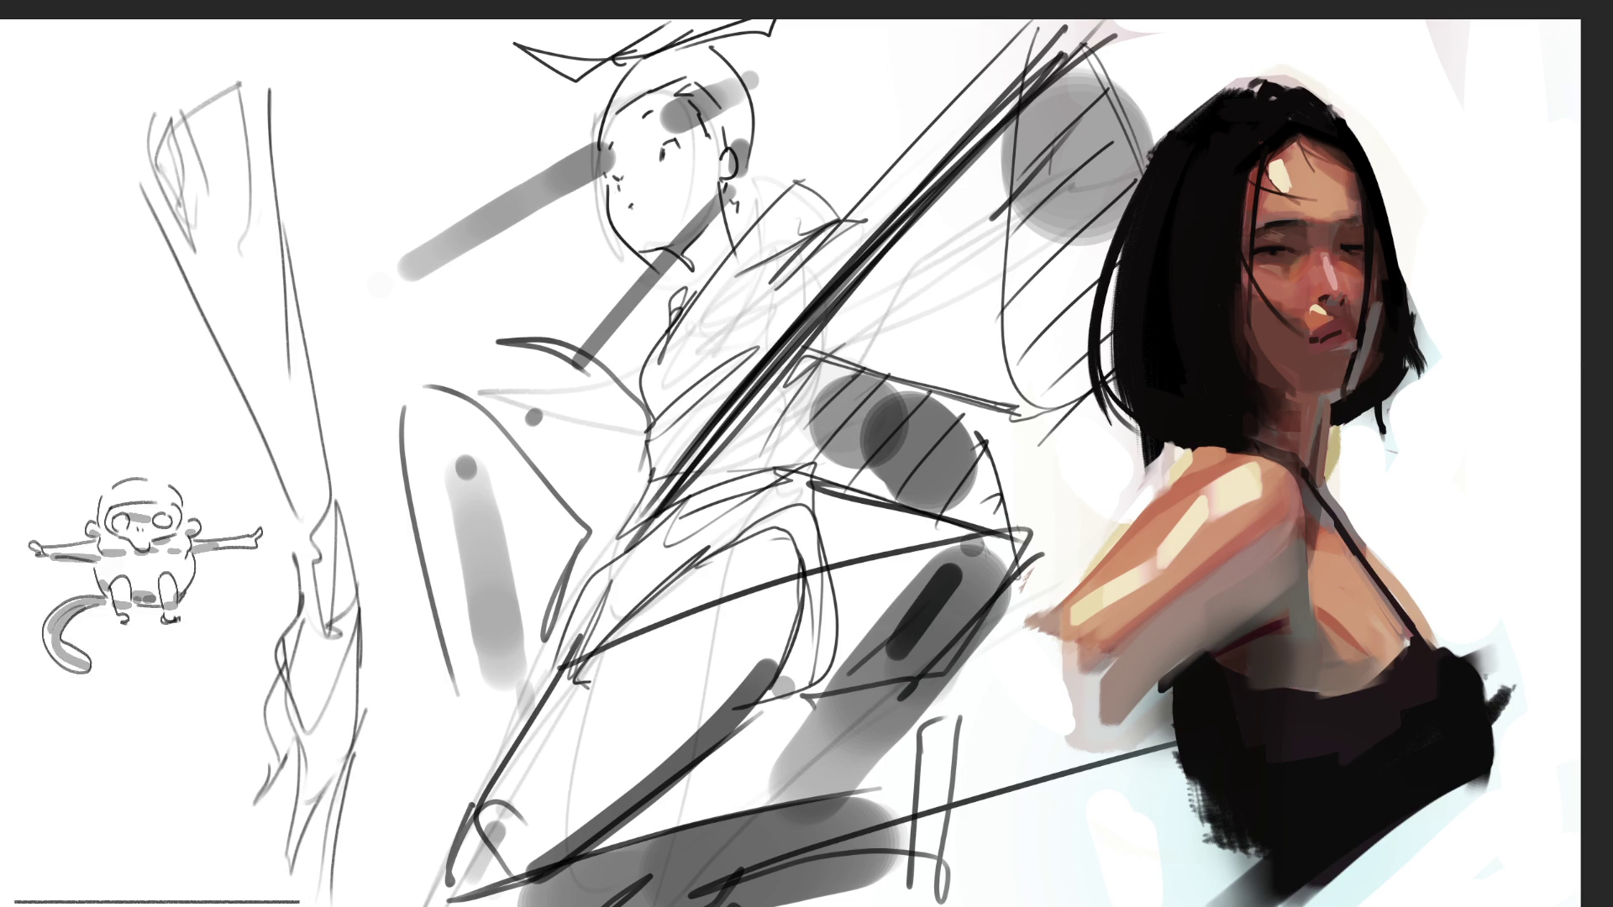
Darken the shoulder and arm, lay pinkish-grey strokes over them, then undo the last pink stroke
drag(1125, 682, 1290, 541)
drag(1193, 655, 1281, 605)
drag(1096, 719, 1289, 537)
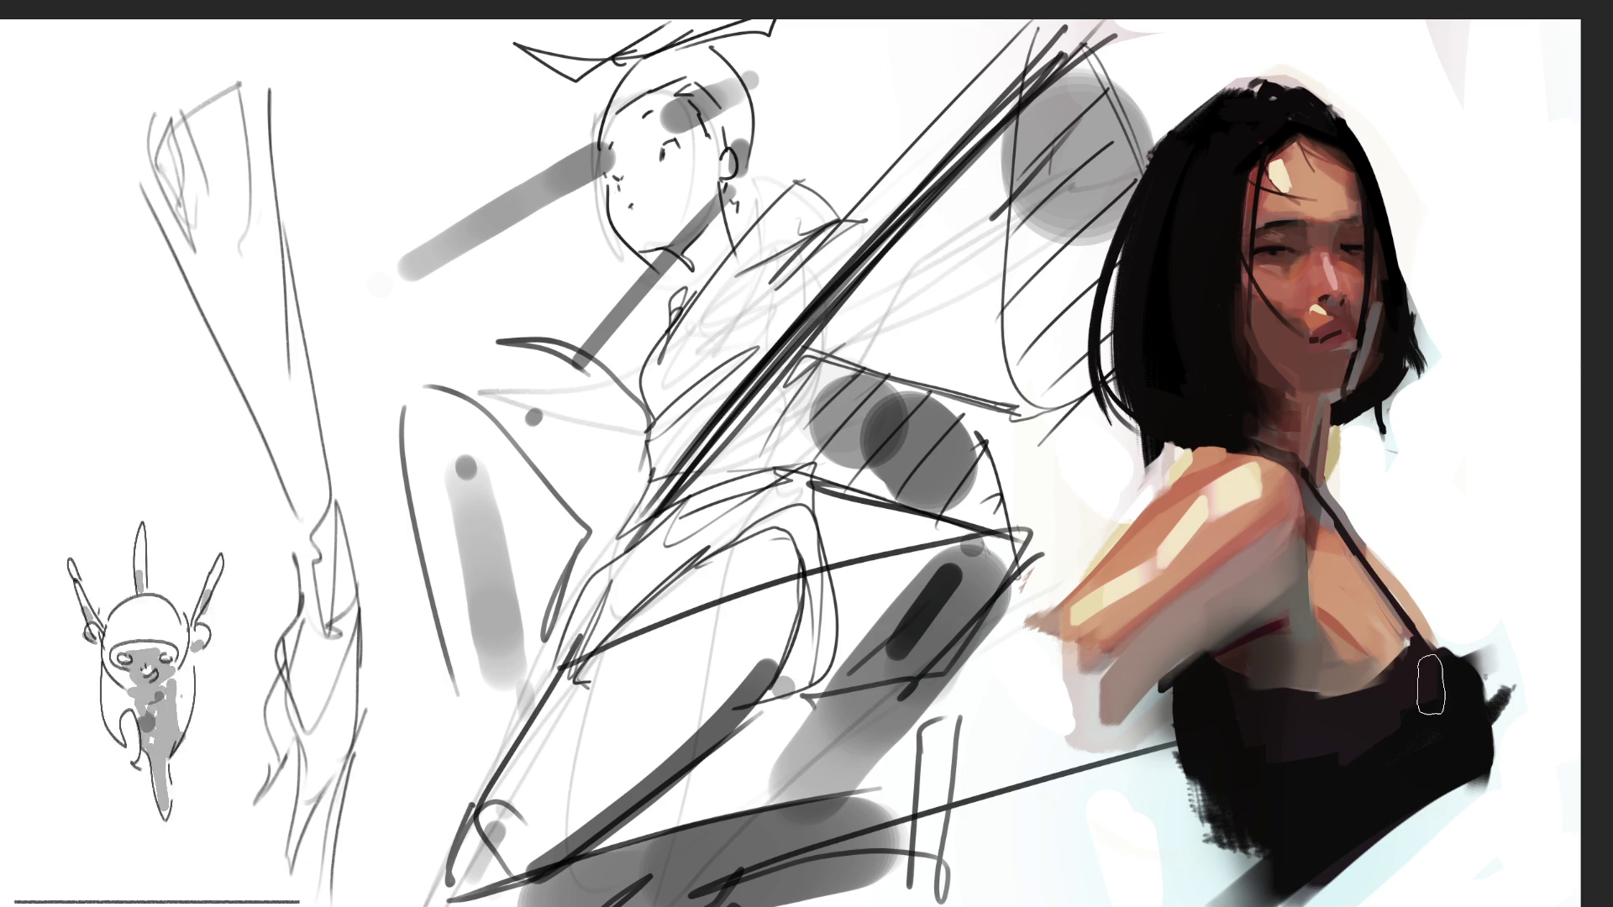
drag(1096, 714, 1285, 558)
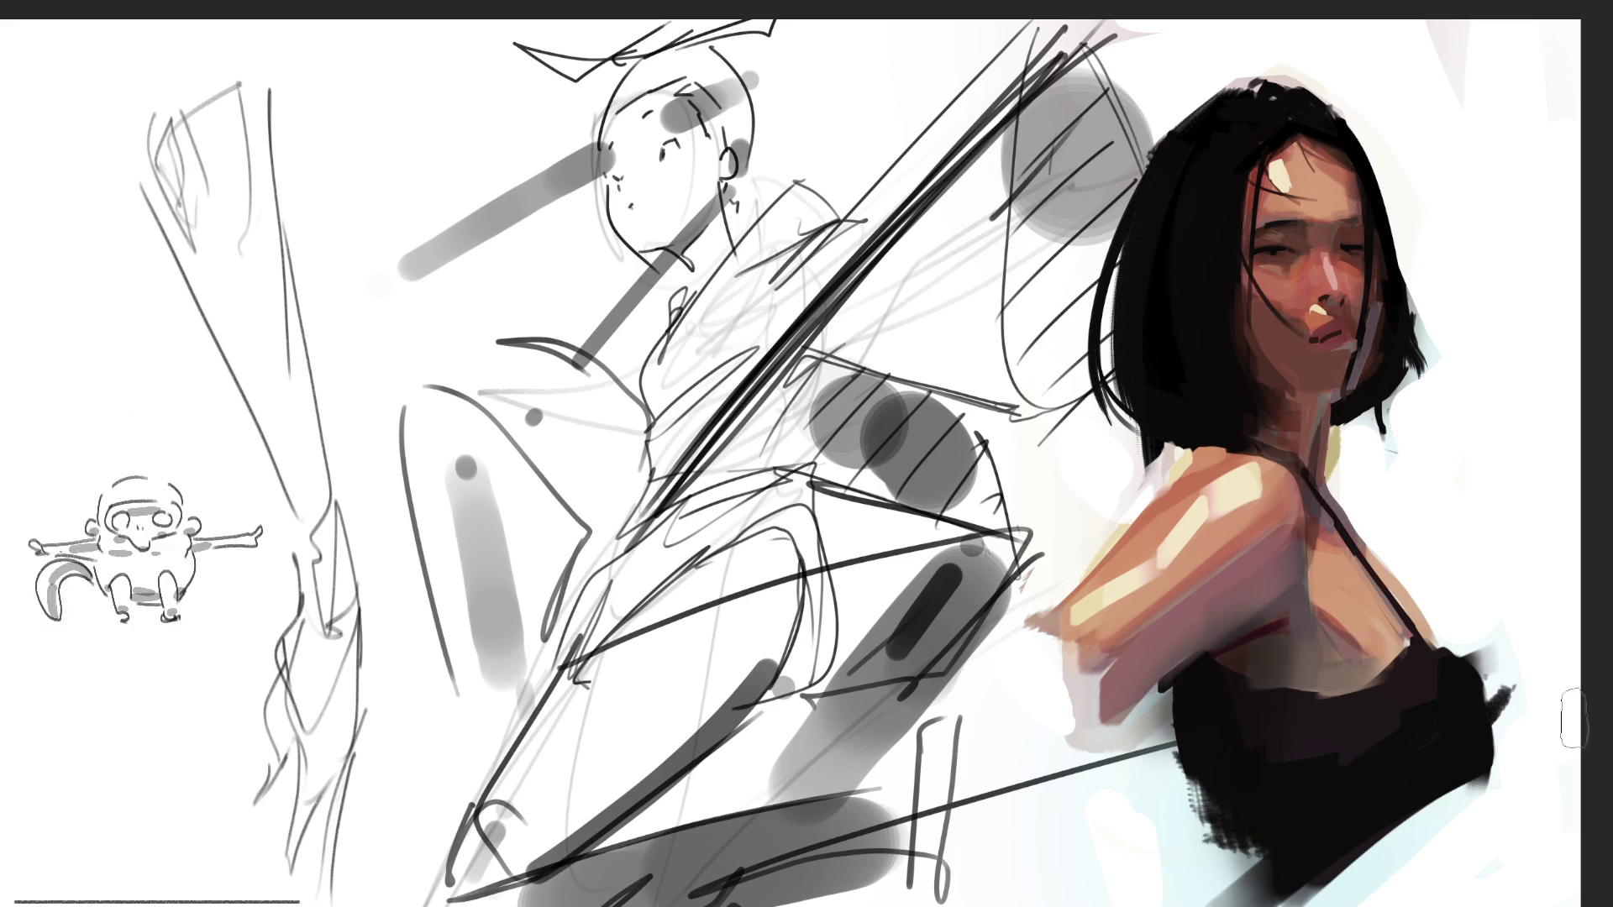
key(ctrl+z)
key(ctrl+z)
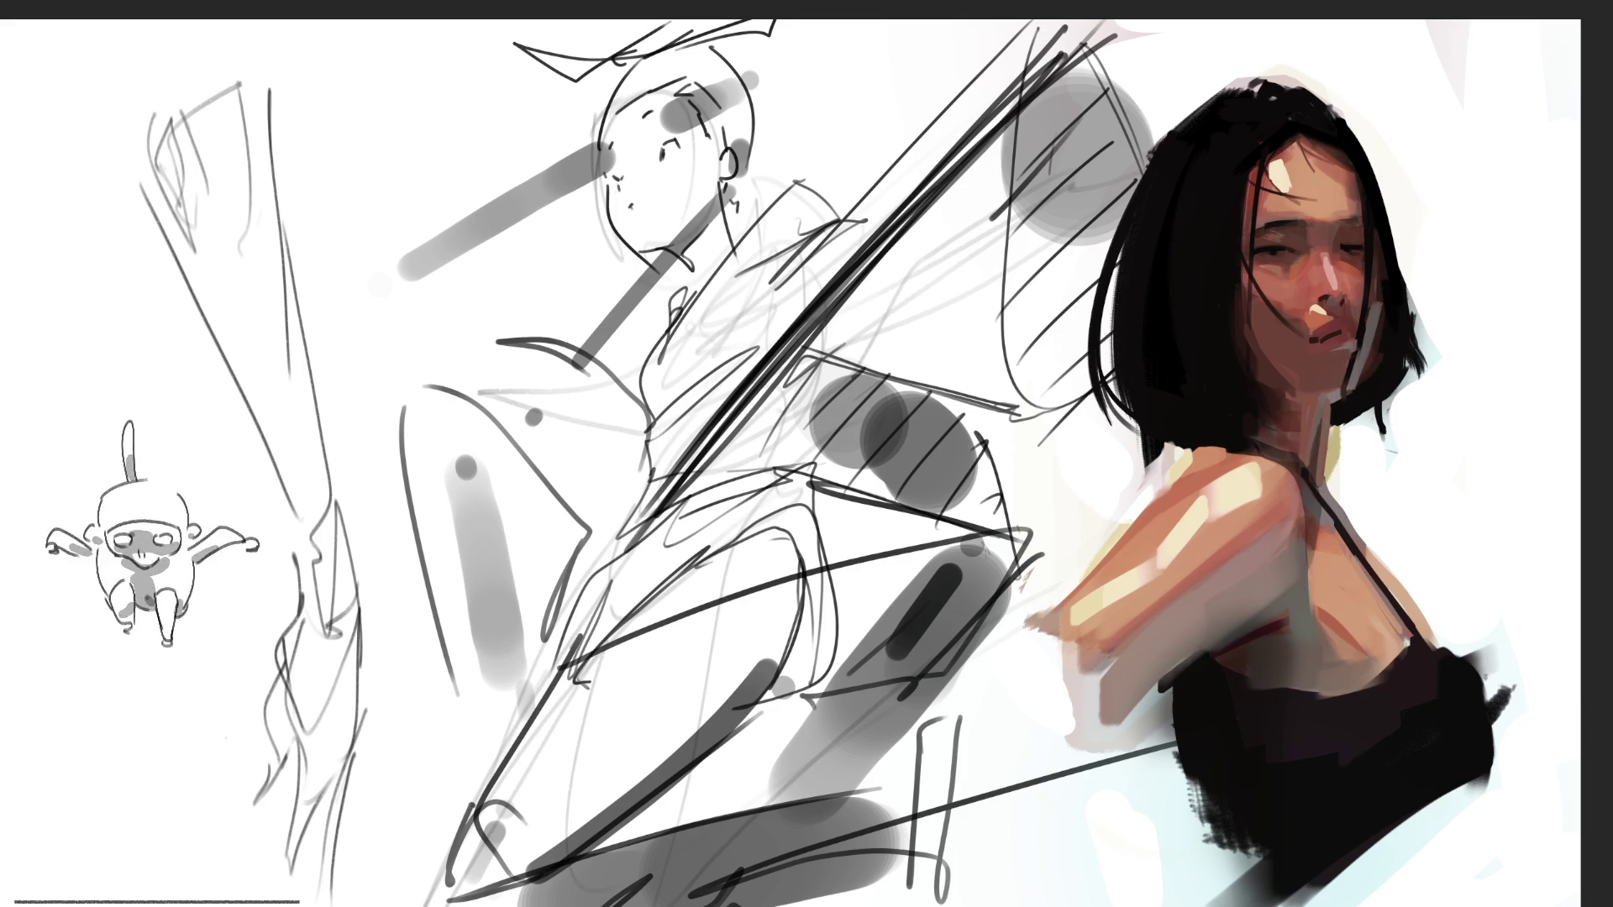
Restore the undone pink strokes and draw a thick black curve beside the sketch's head
key(ctrl+shift+z)
key(ctrl+shift+z)
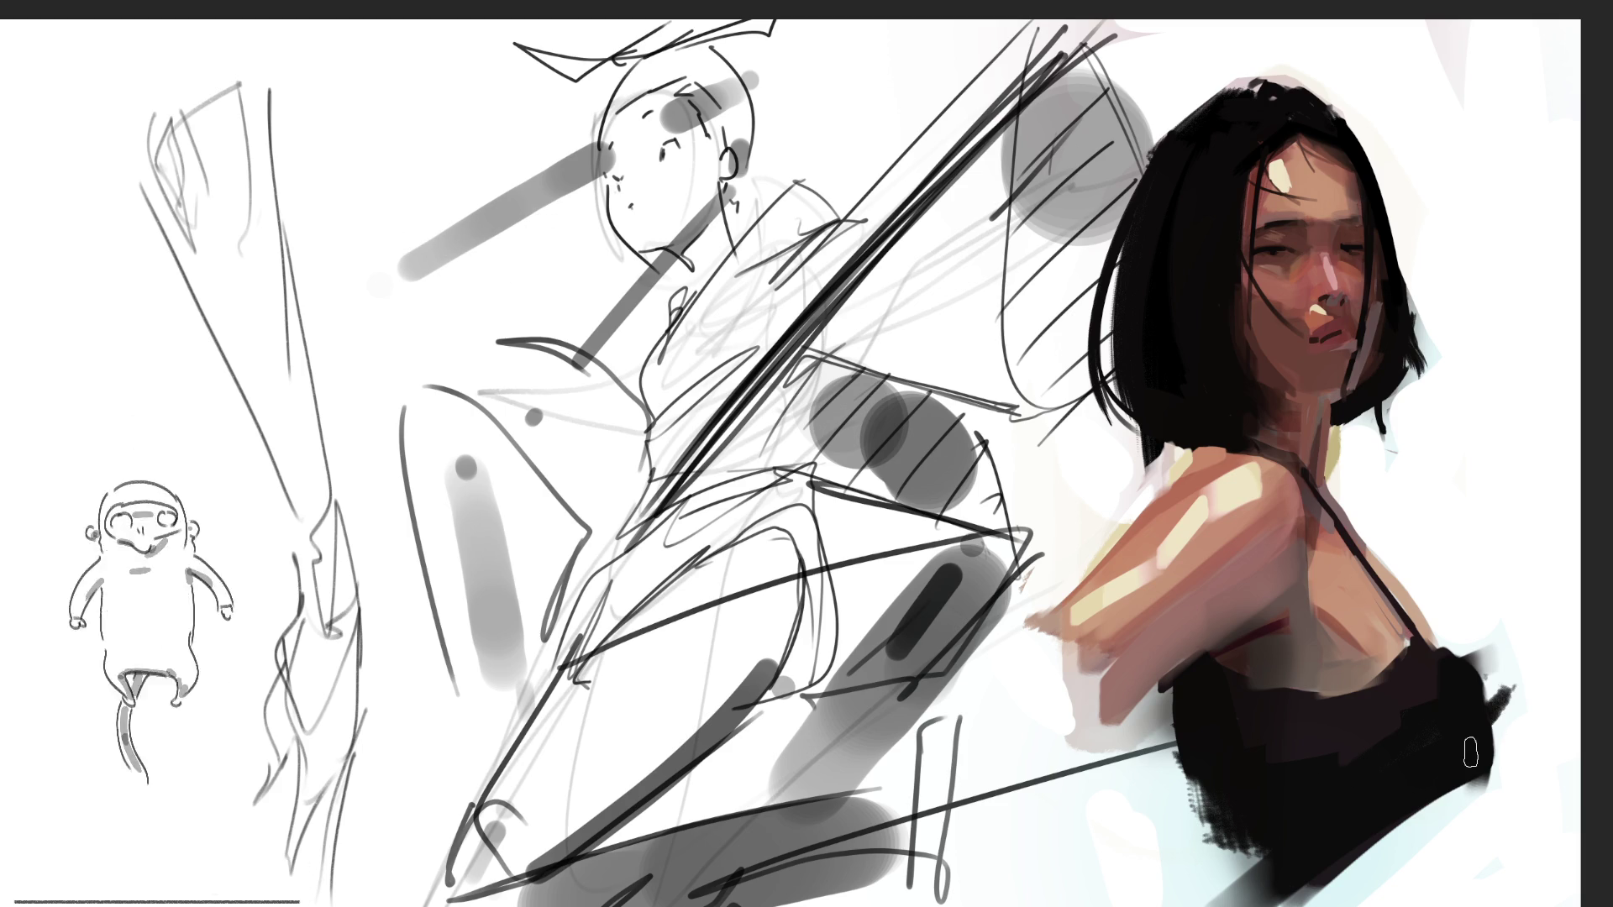
mouse_move(348, 149)
mouse_down()
mouse_move(361, 94)
mouse_move(401, 74)
mouse_move(413, 209)
mouse_up()
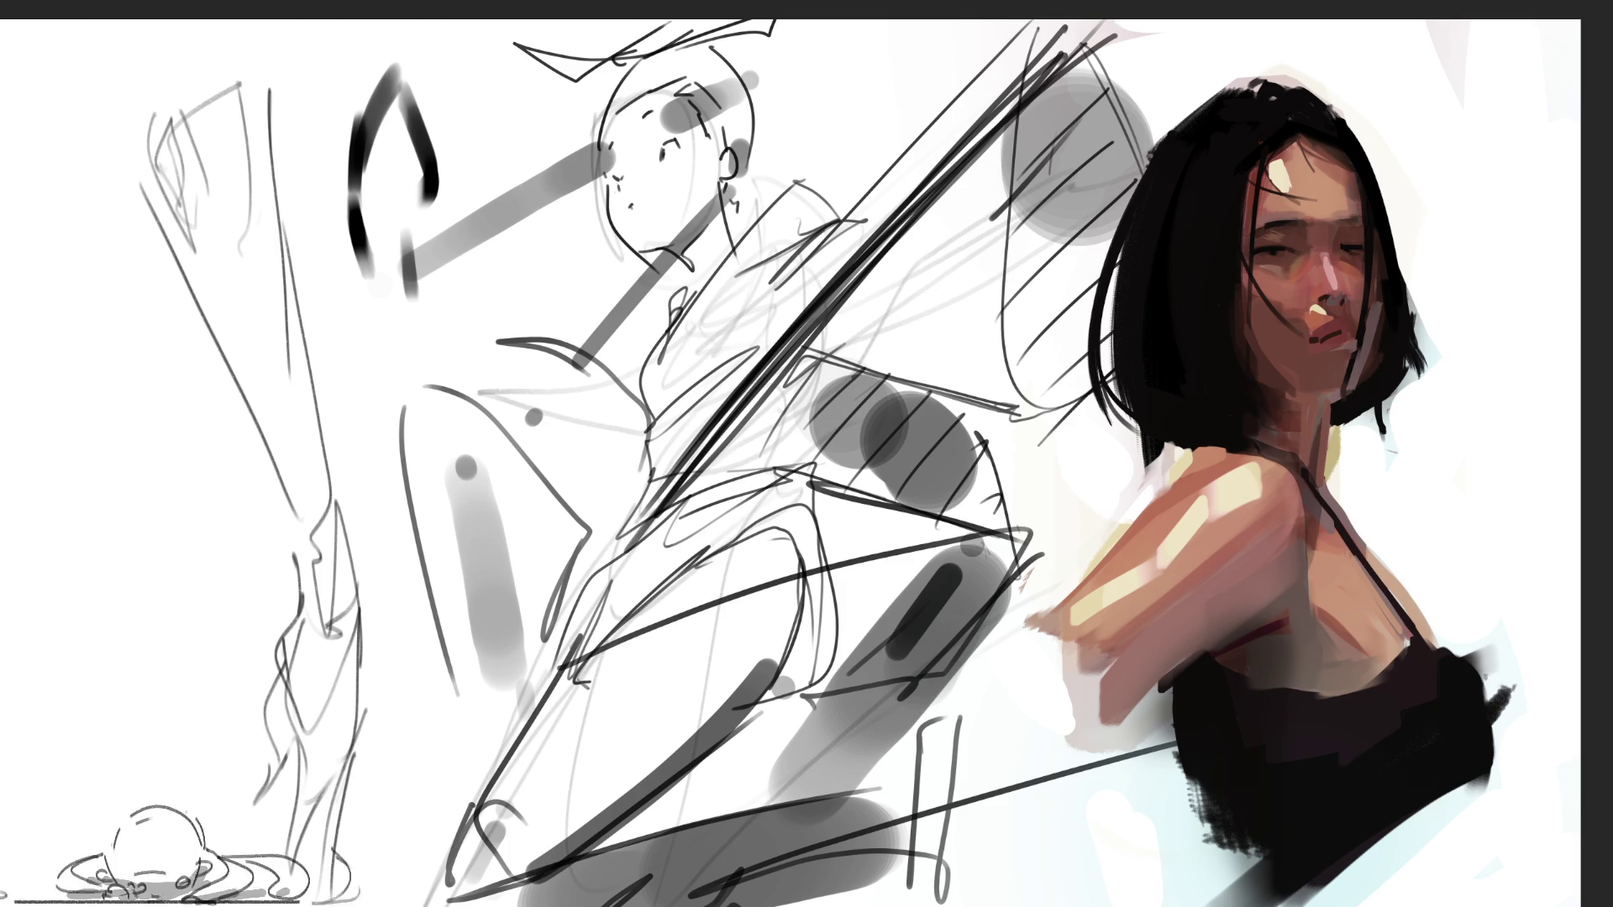
Mirror the canvas, transform the black stroke, flip back, and drag the painting about 160 px right
key(m)
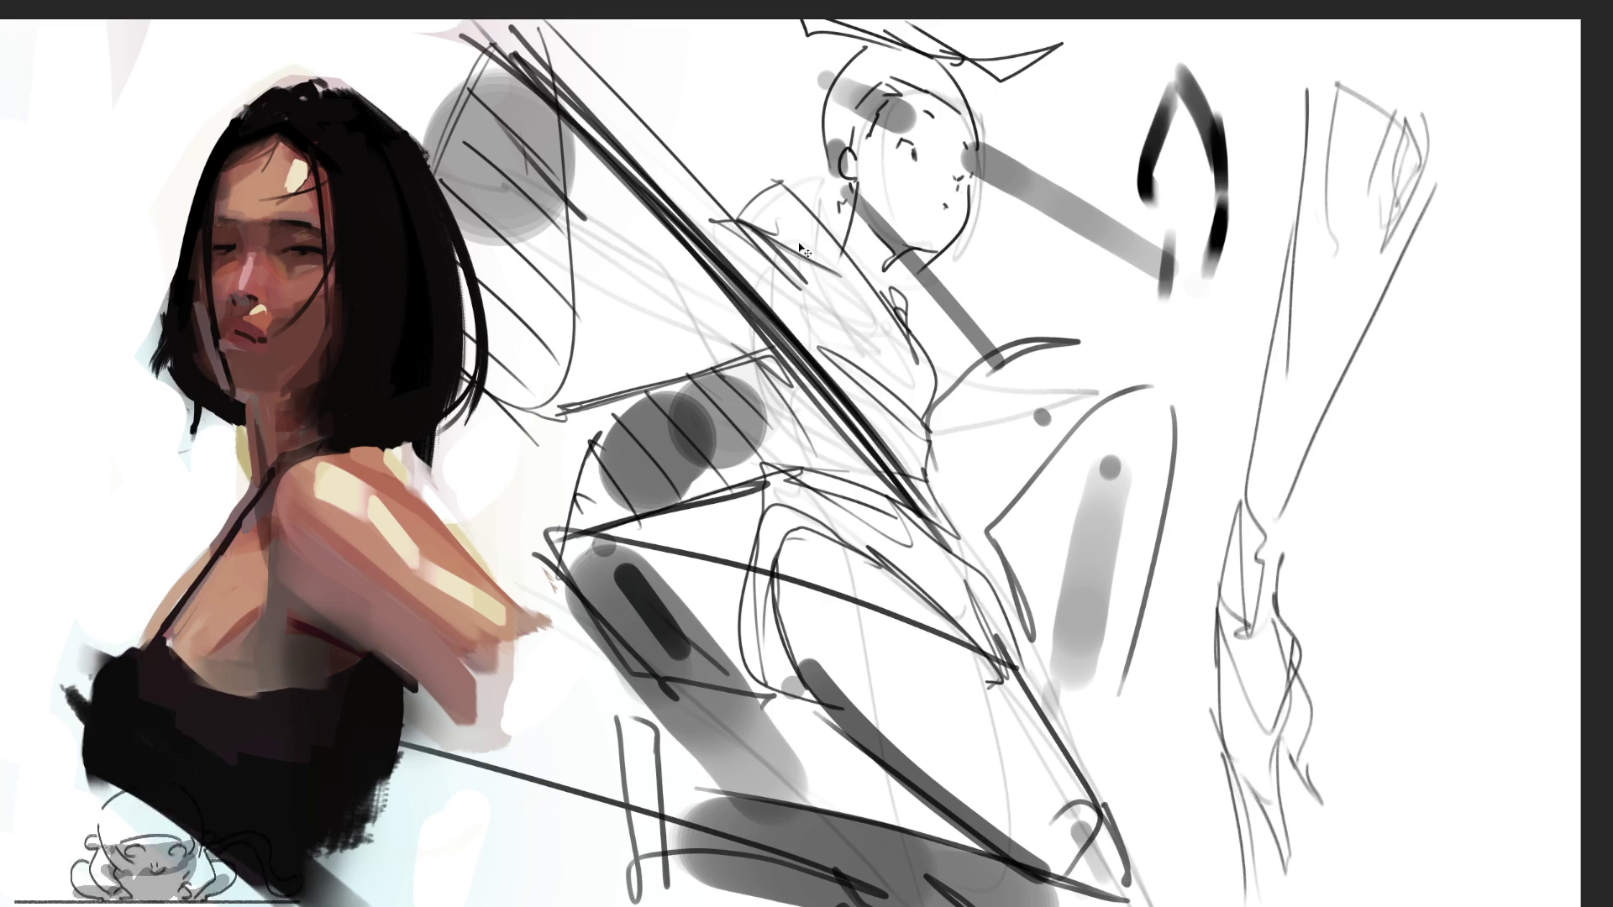
key(ctrl+t)
key(Return)
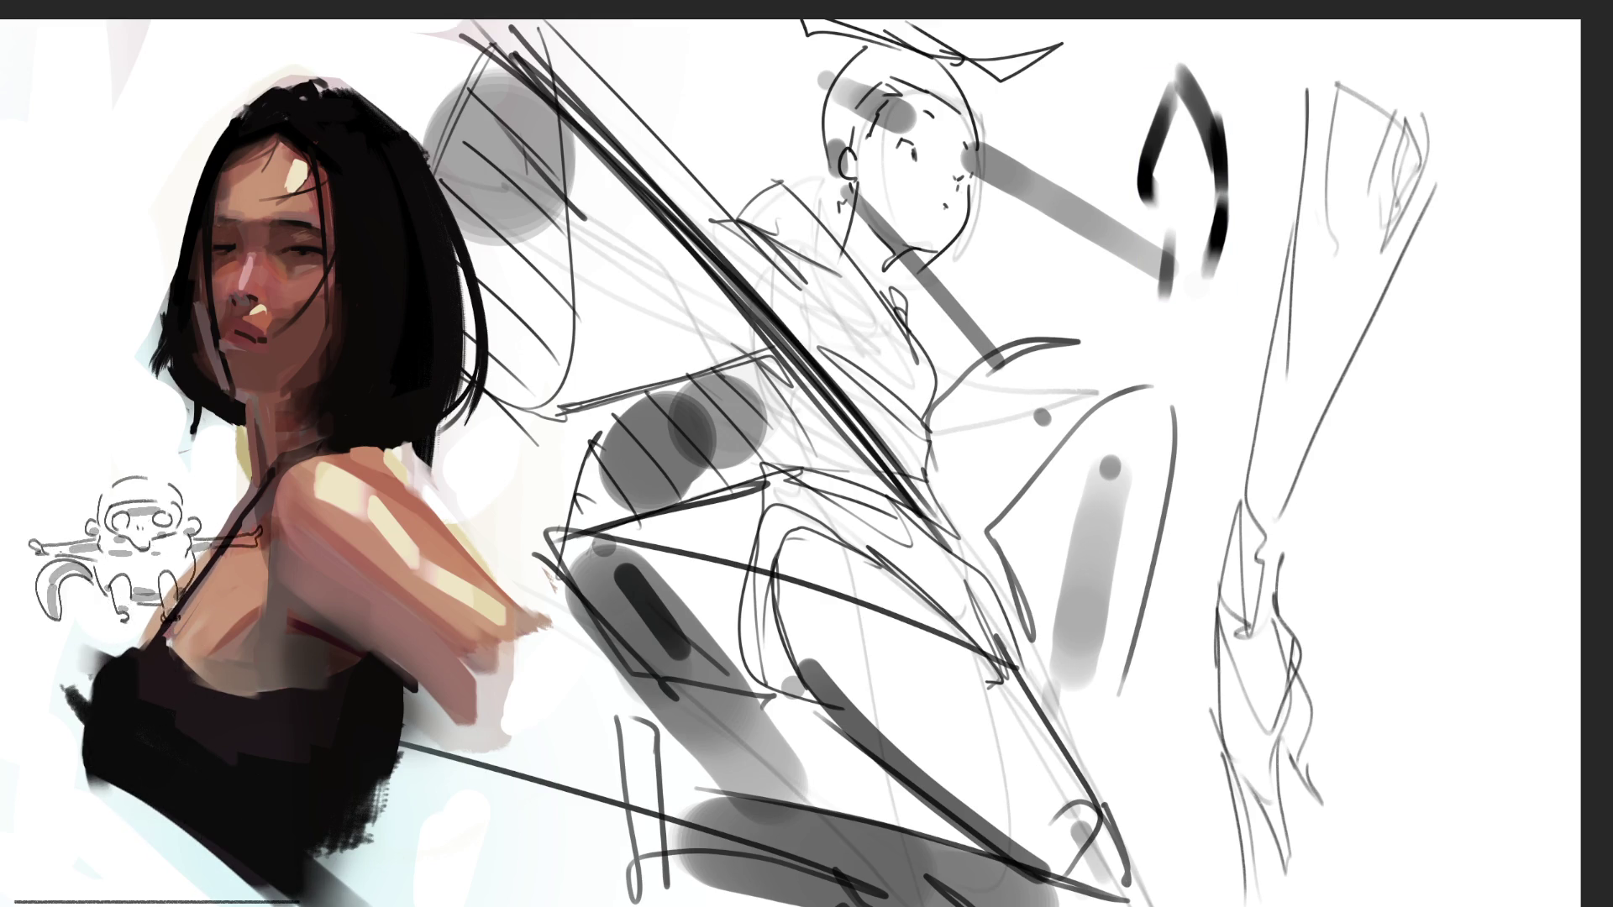
key(m)
key(m)
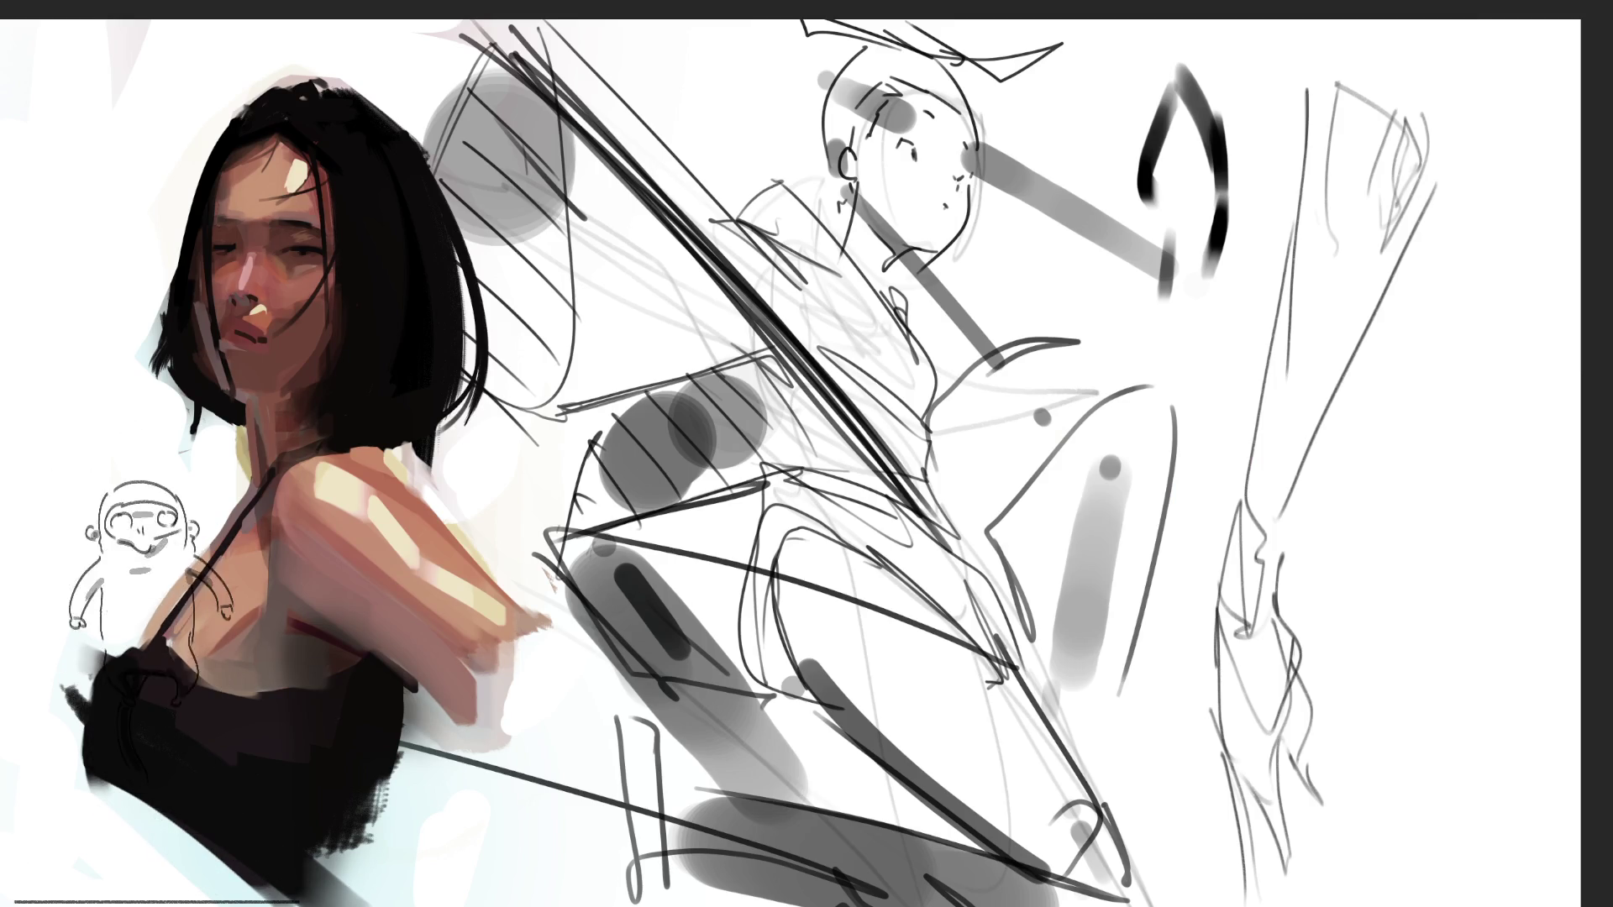
drag(862, 389, 1102, 389)
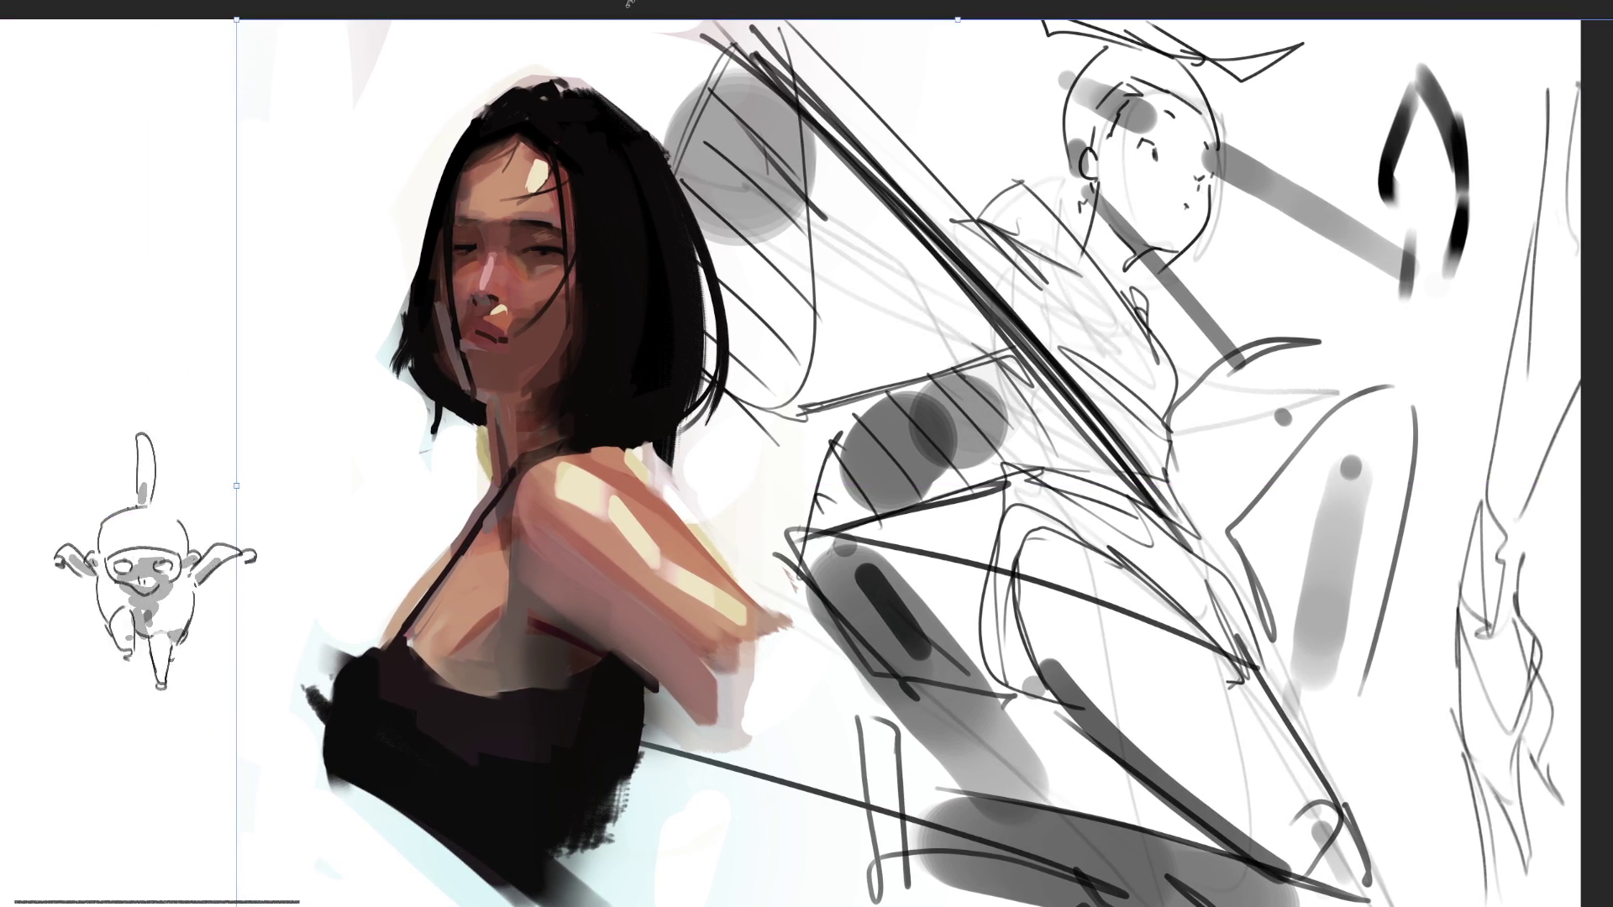
Confirm the painting's new position, then paint dark brown on the chest strap and along the shoulder's top edge
key(Return)
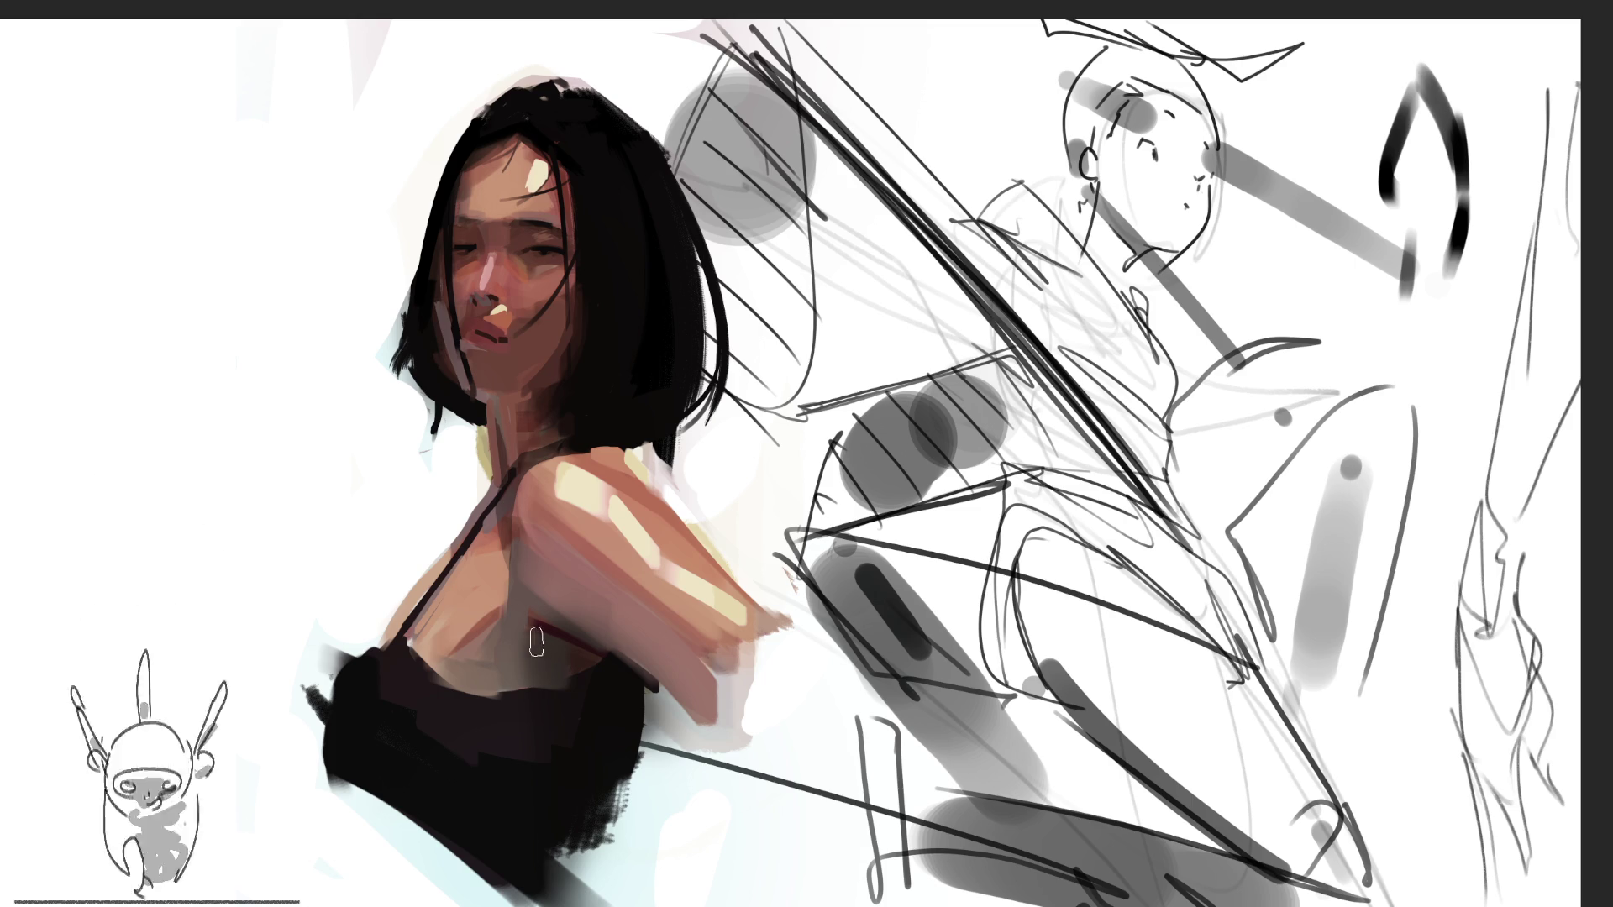
mouse_move(544, 644)
mouse_down()
mouse_move(547, 666)
mouse_move(542, 651)
mouse_up()
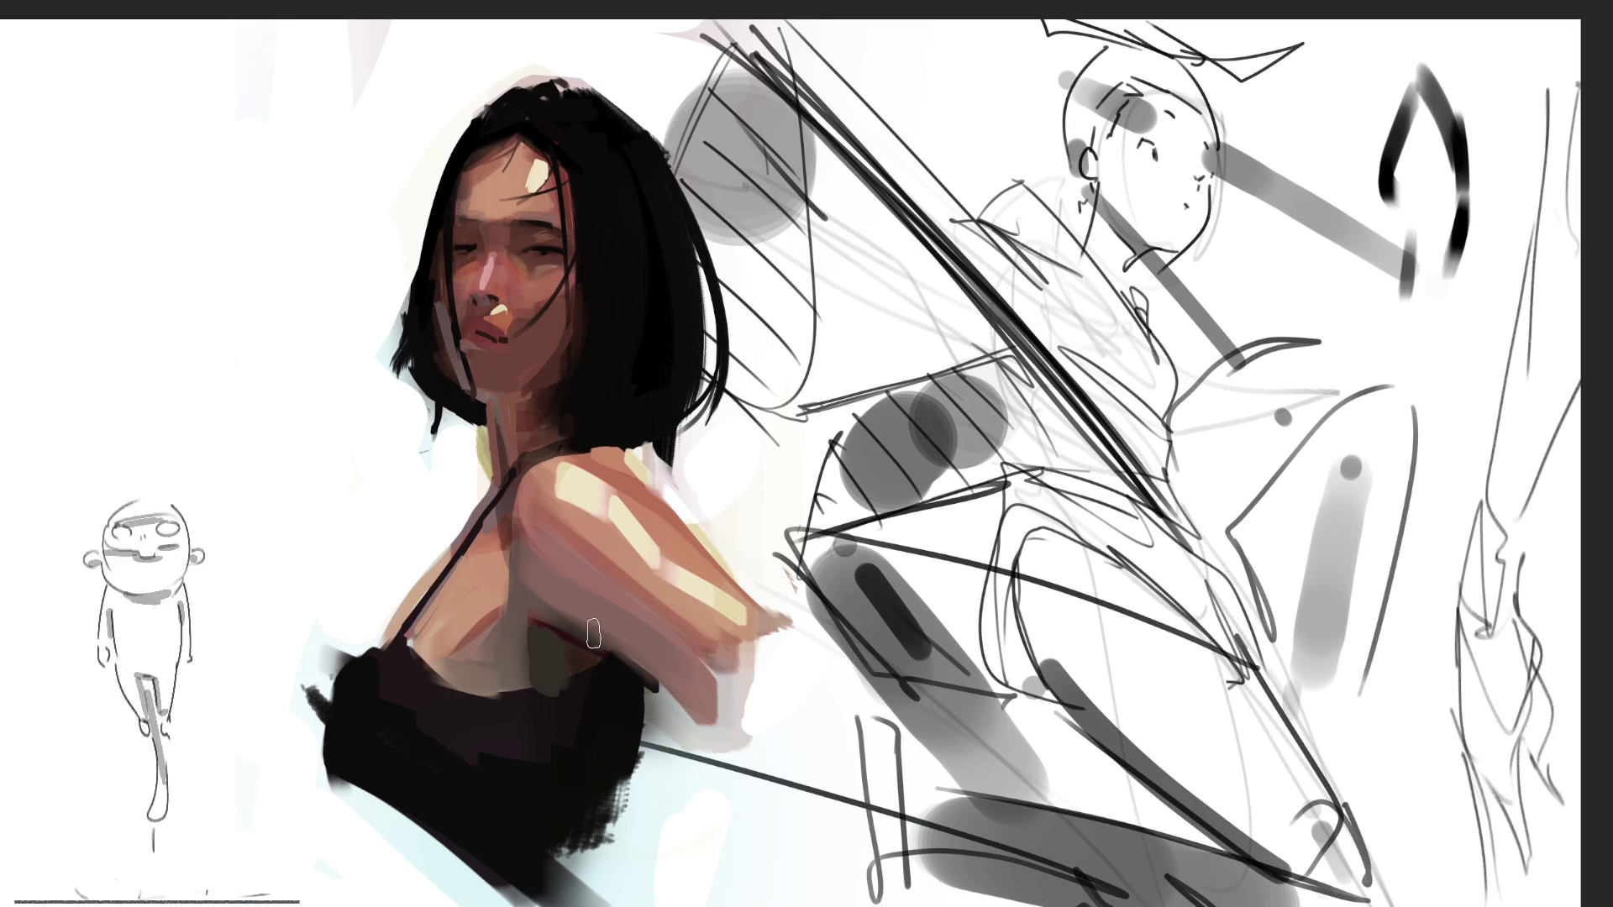
click(406, 464)
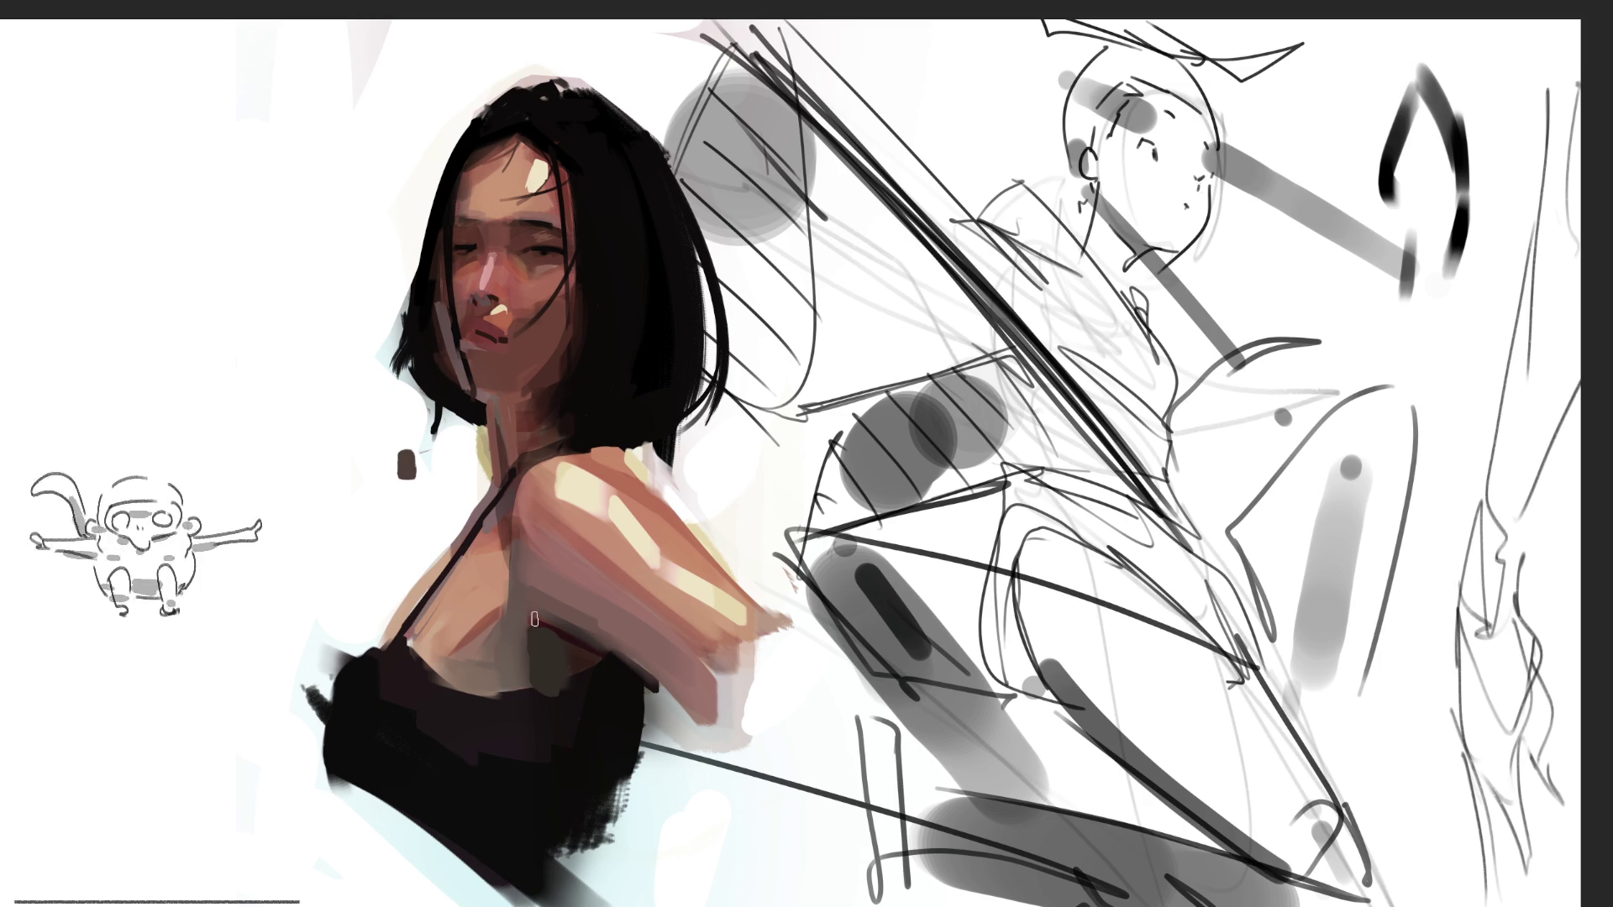
drag(534, 610, 623, 658)
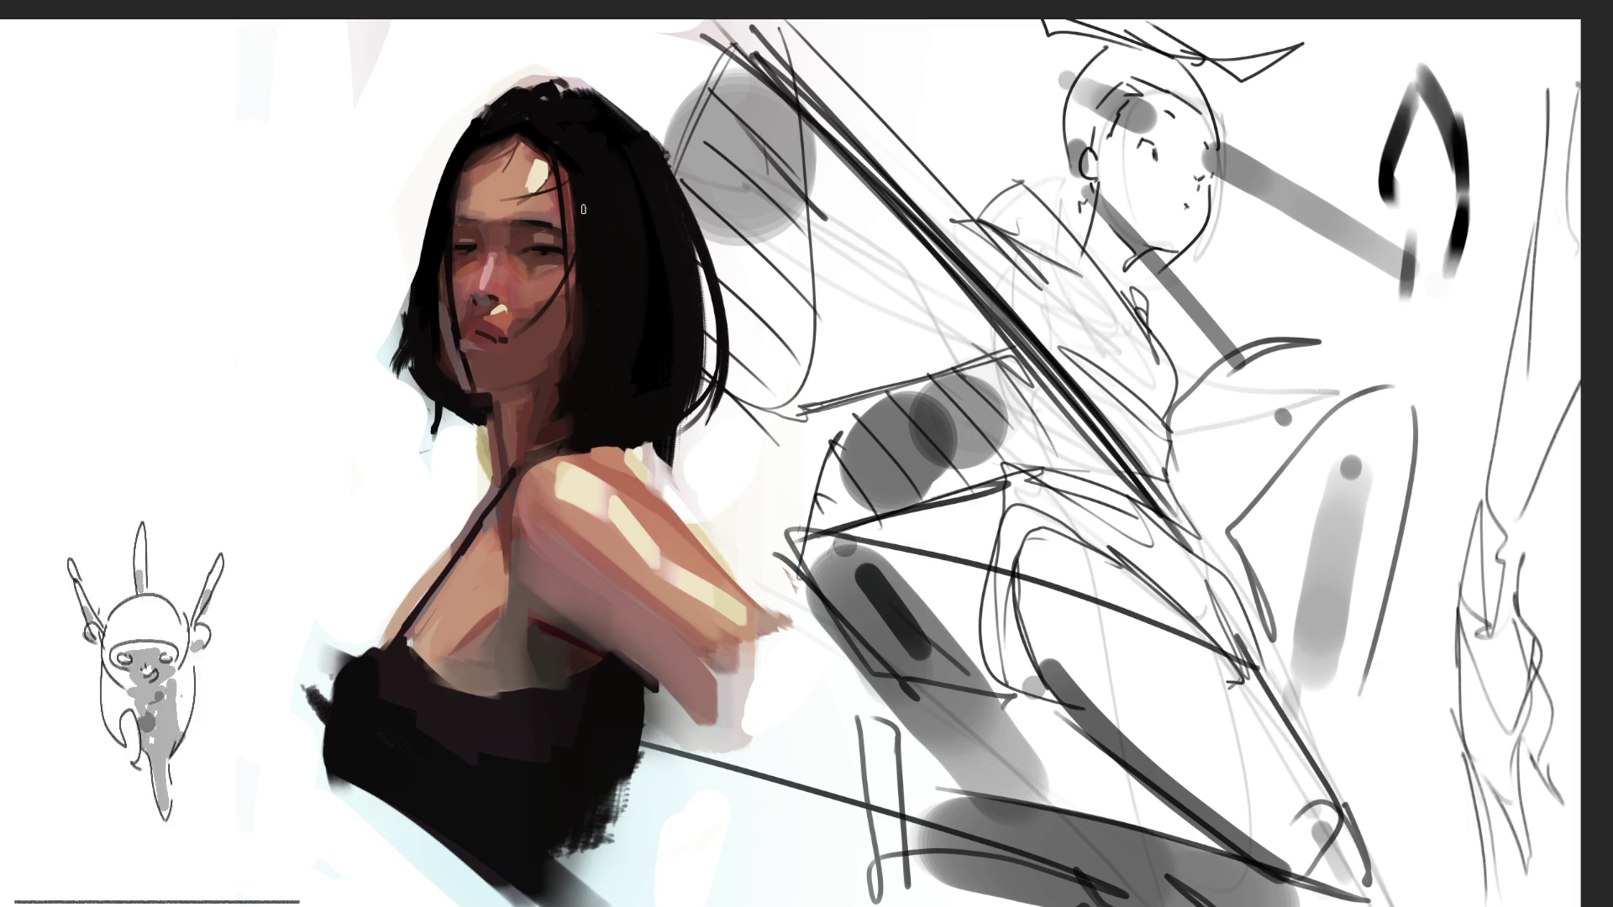
Paint dark eyebrows above both eyes, going over the left eyebrow a second time
mouse_move(455, 219)
mouse_down()
mouse_move(542, 221)
mouse_move(514, 222)
mouse_up()
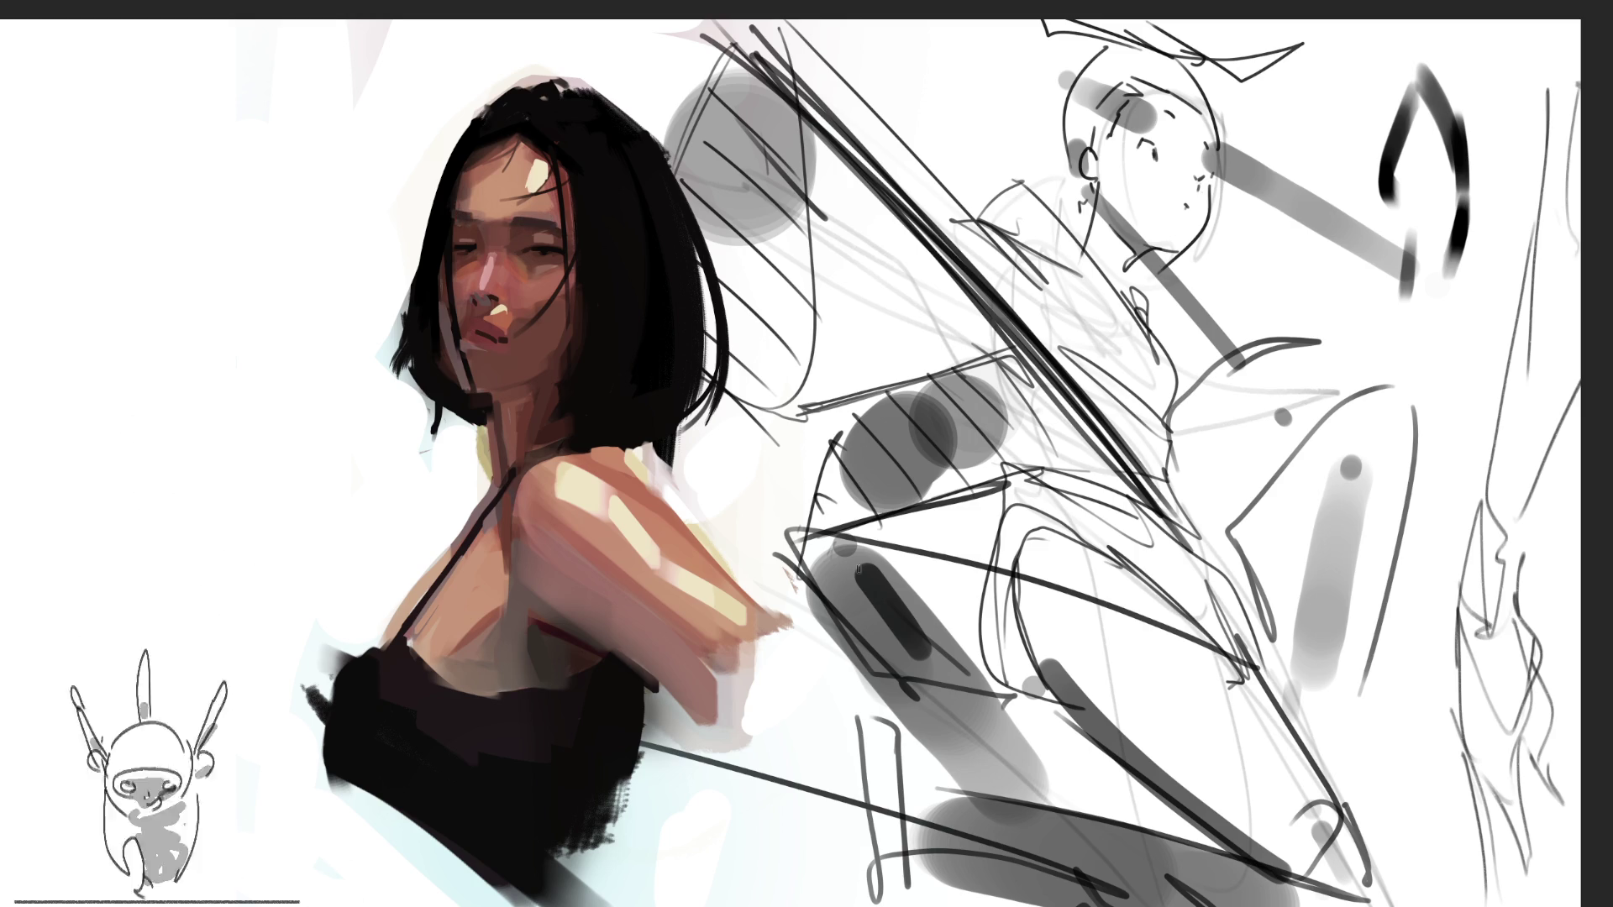
drag(445, 220, 488, 218)
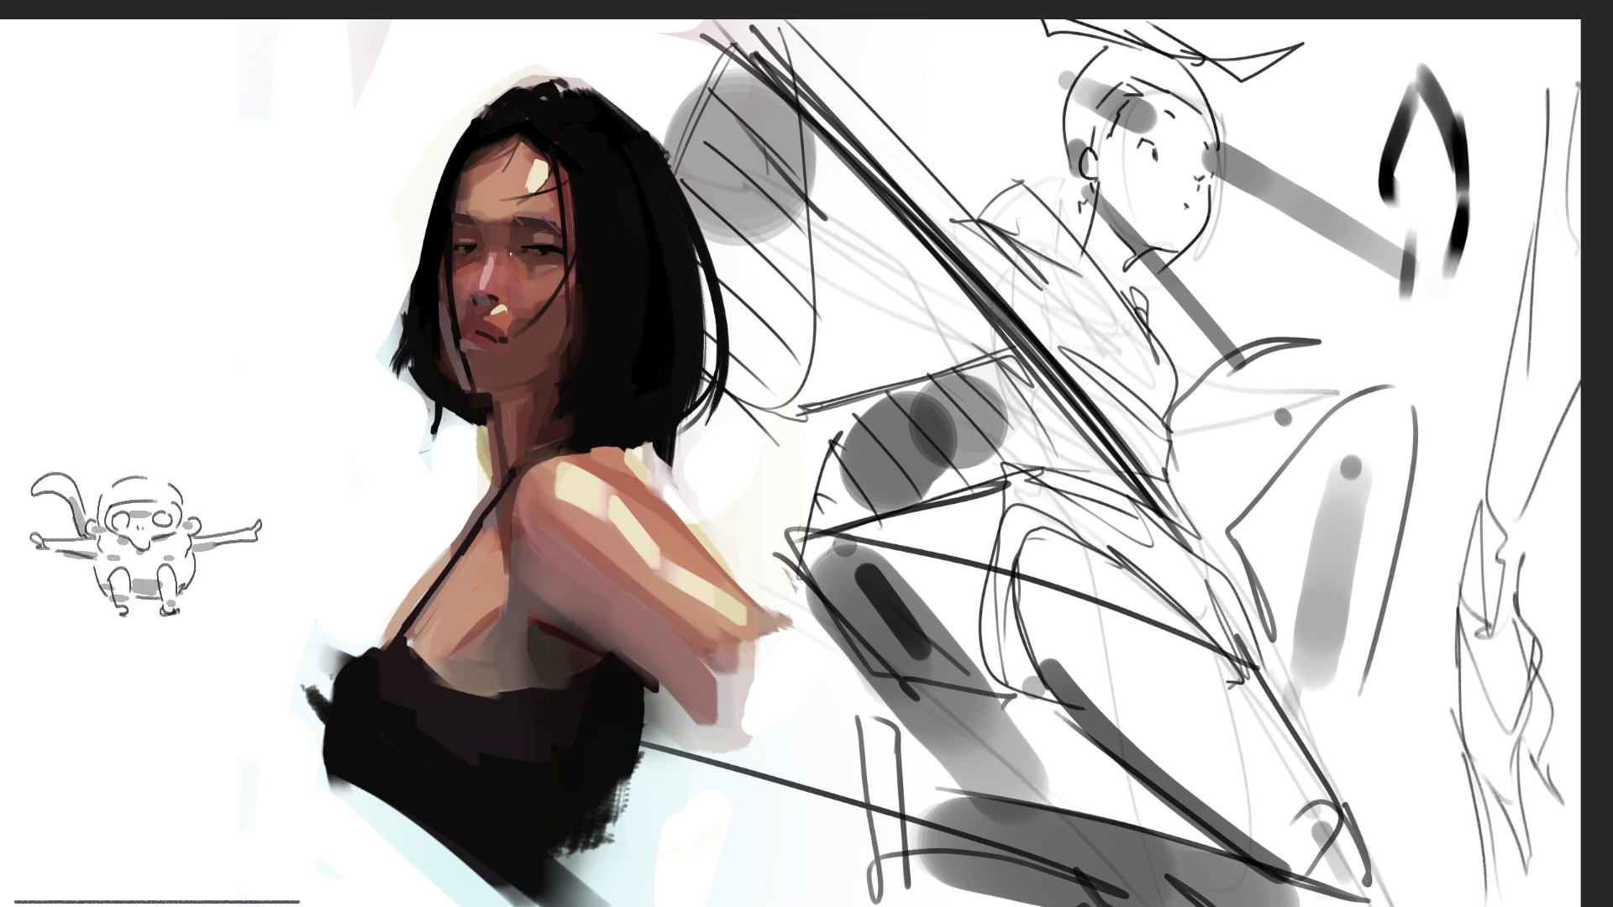
Sample a colour from the eye, then start drawing the B and T letters
alt+click(537, 267)
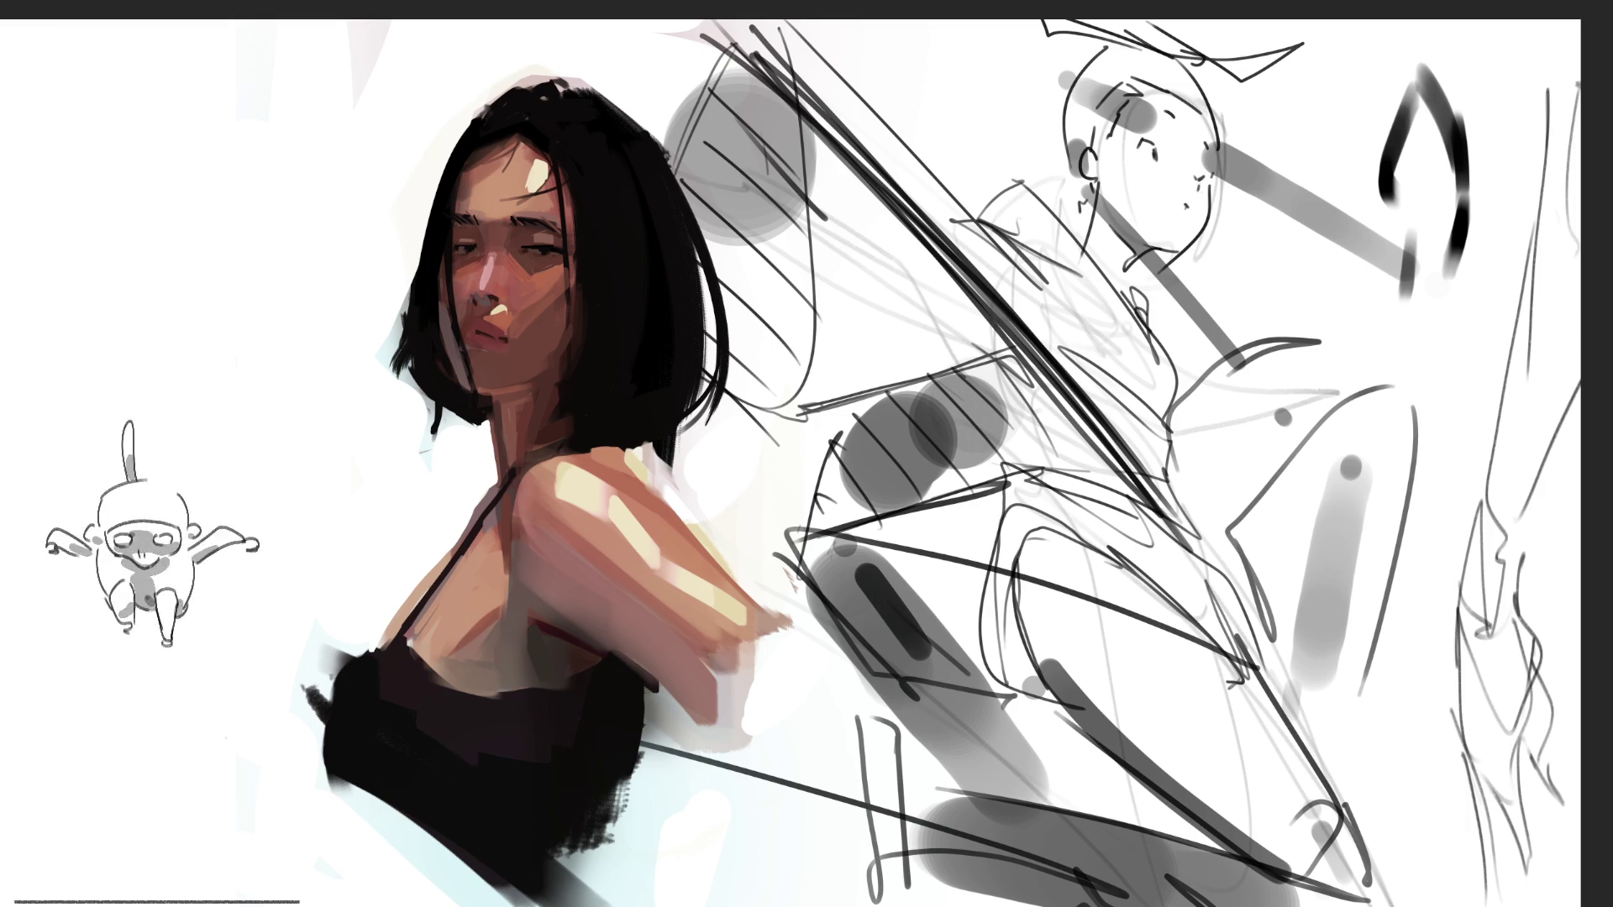
mouse_move(315, 126)
mouse_down()
mouse_move(323, 186)
mouse_move(300, 268)
mouse_up()
Continue the lettering, turning the T into an R and adding a horizontal stroke through the B
mouse_move(267, 204)
mouse_down()
mouse_move(295, 210)
mouse_move(342, 269)
mouse_up()
mouse_move(324, 321)
mouse_down()
mouse_move(328, 340)
mouse_move(339, 290)
mouse_move(294, 353)
mouse_up()
mouse_move(340, 292)
mouse_down()
mouse_move(239, 307)
mouse_move(322, 356)
mouse_up()
key(ctrl+z)
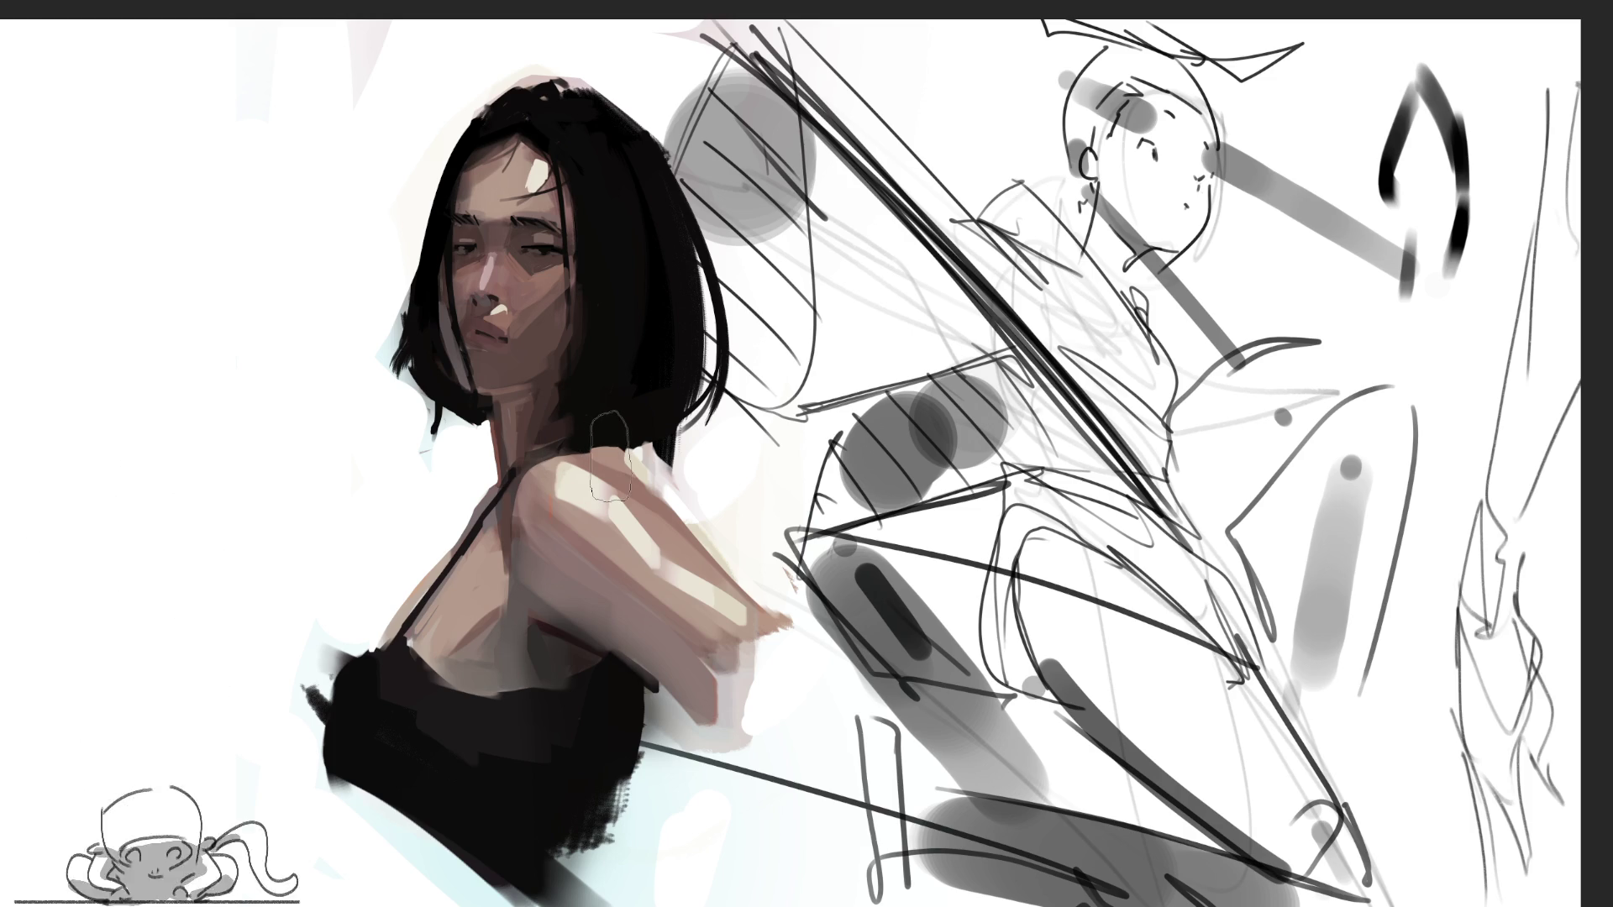
key(bracketright)
key(bracketright)
key(bracketright)
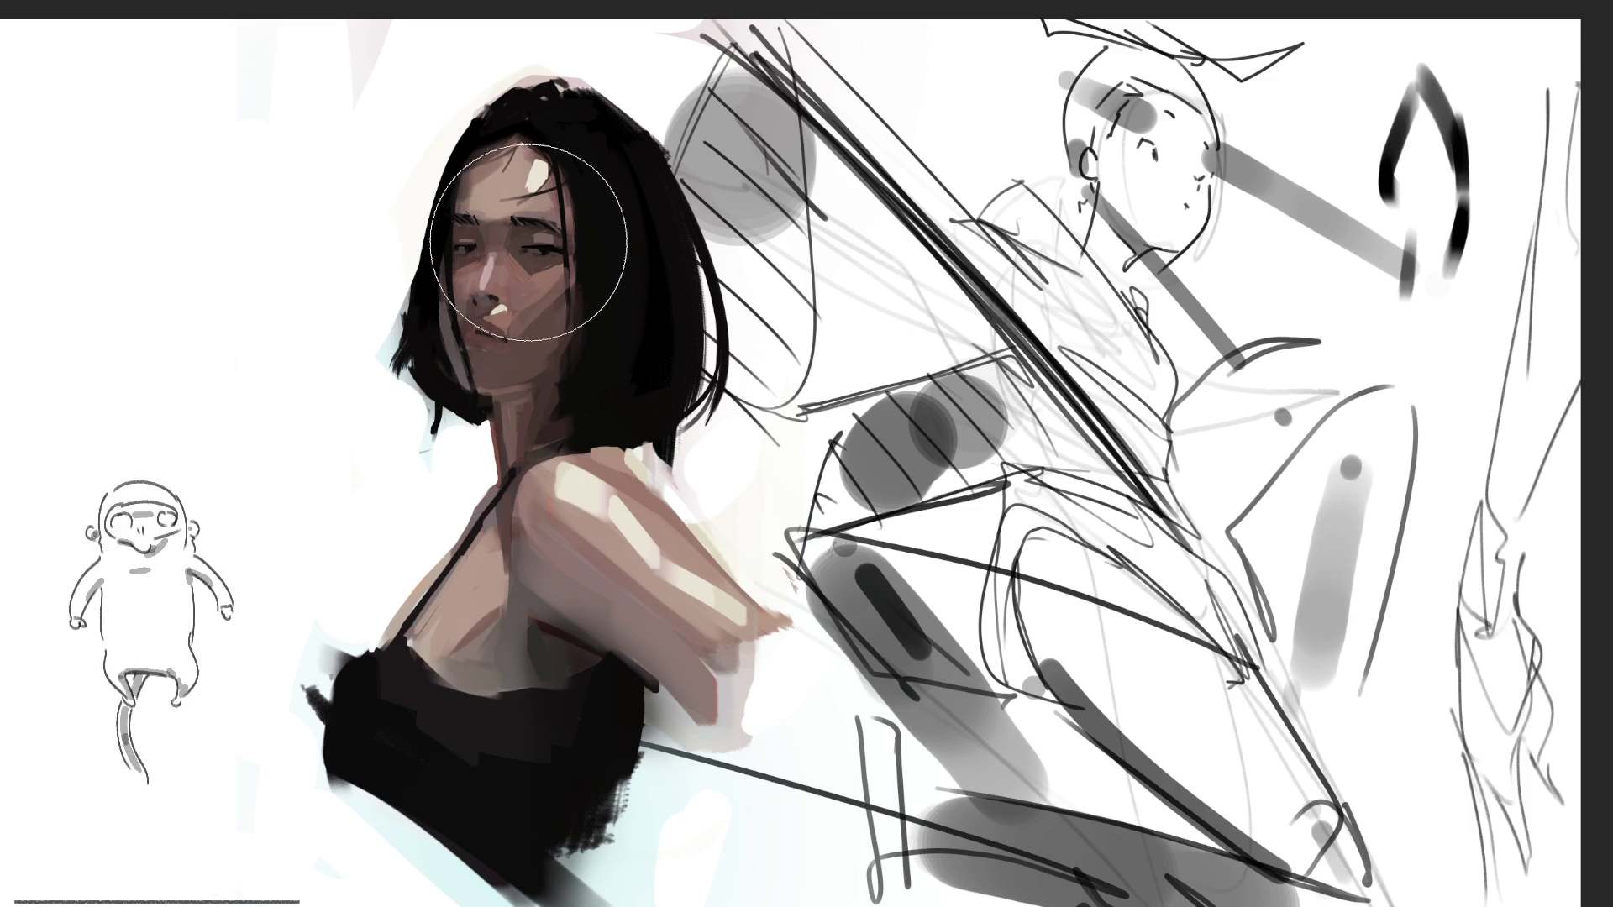
key(bracketleft)
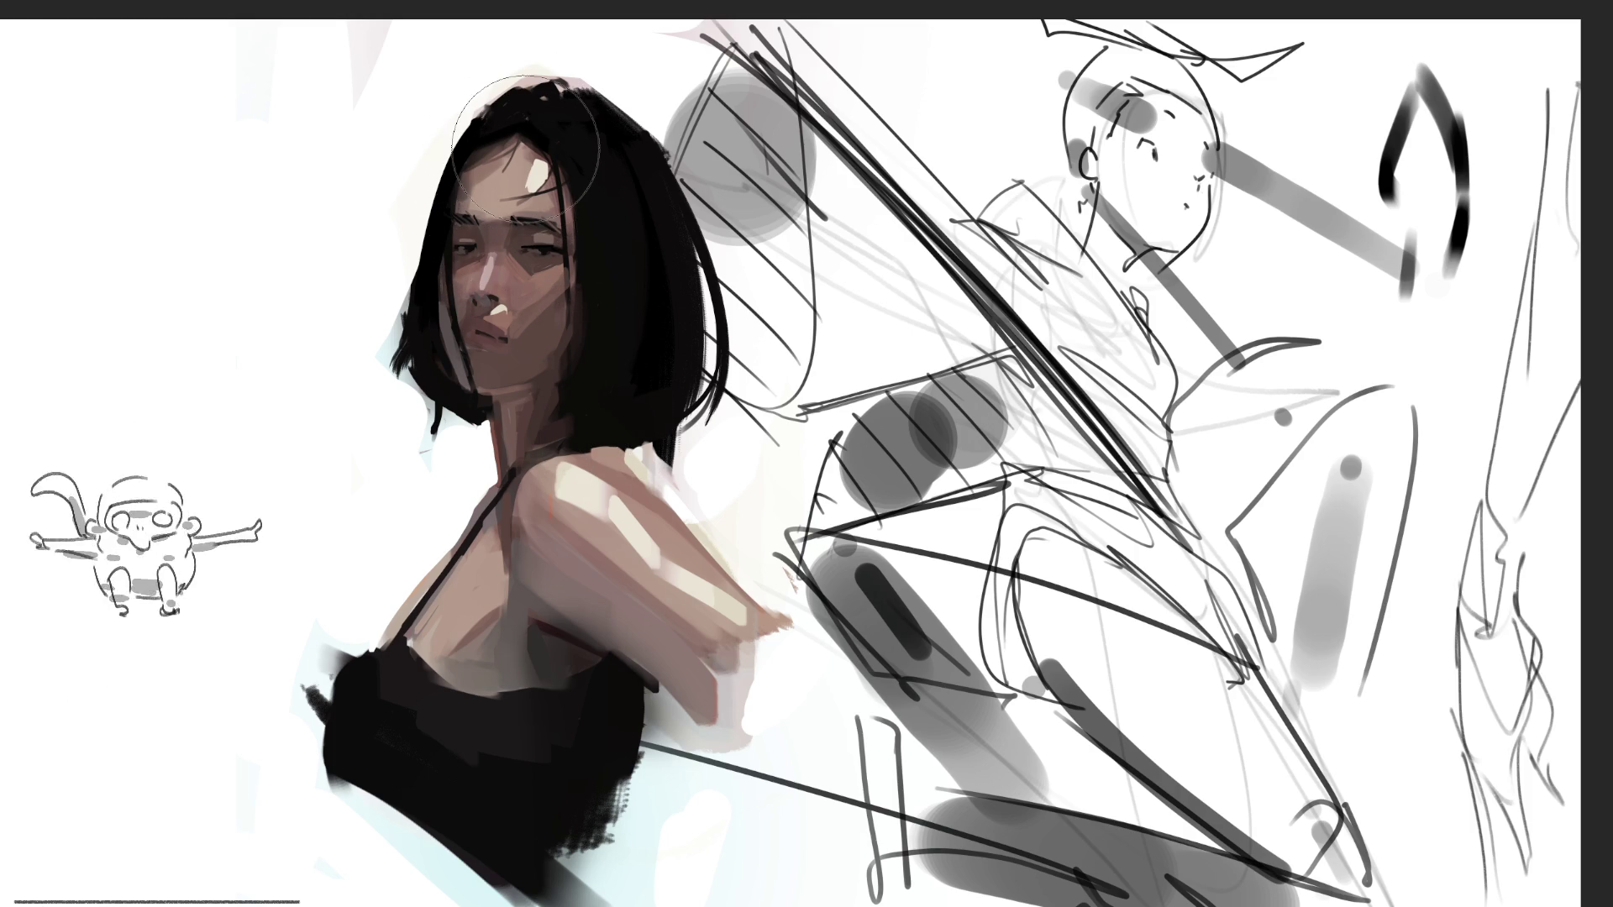
key(bracketleft)
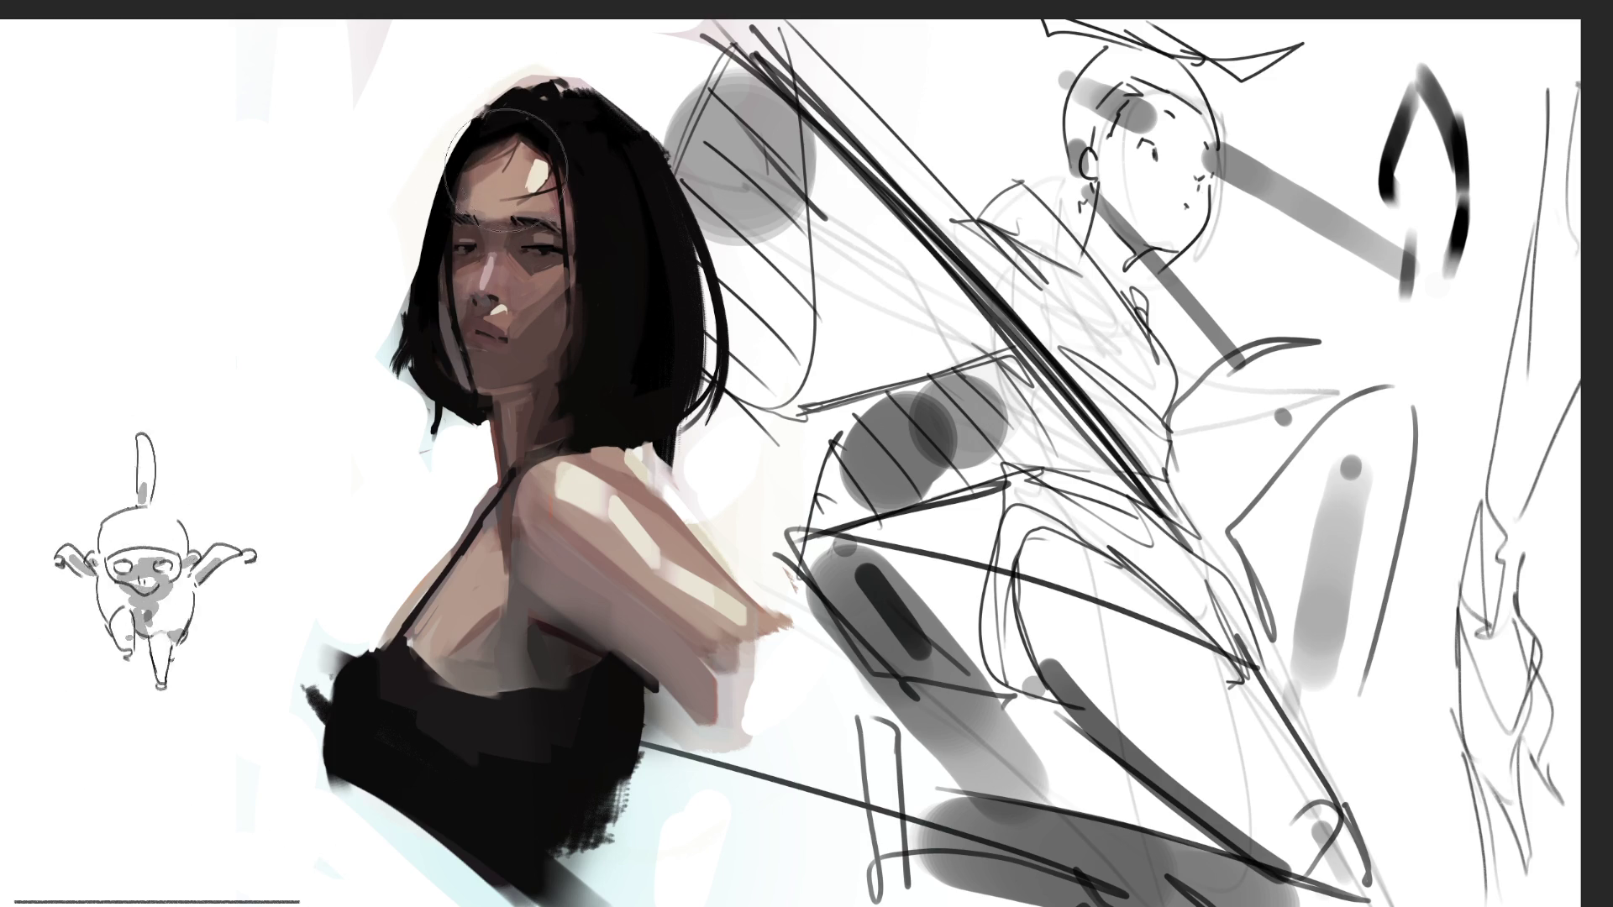
key(bracketleft)
key(bracketleft)
key(bracketleft)
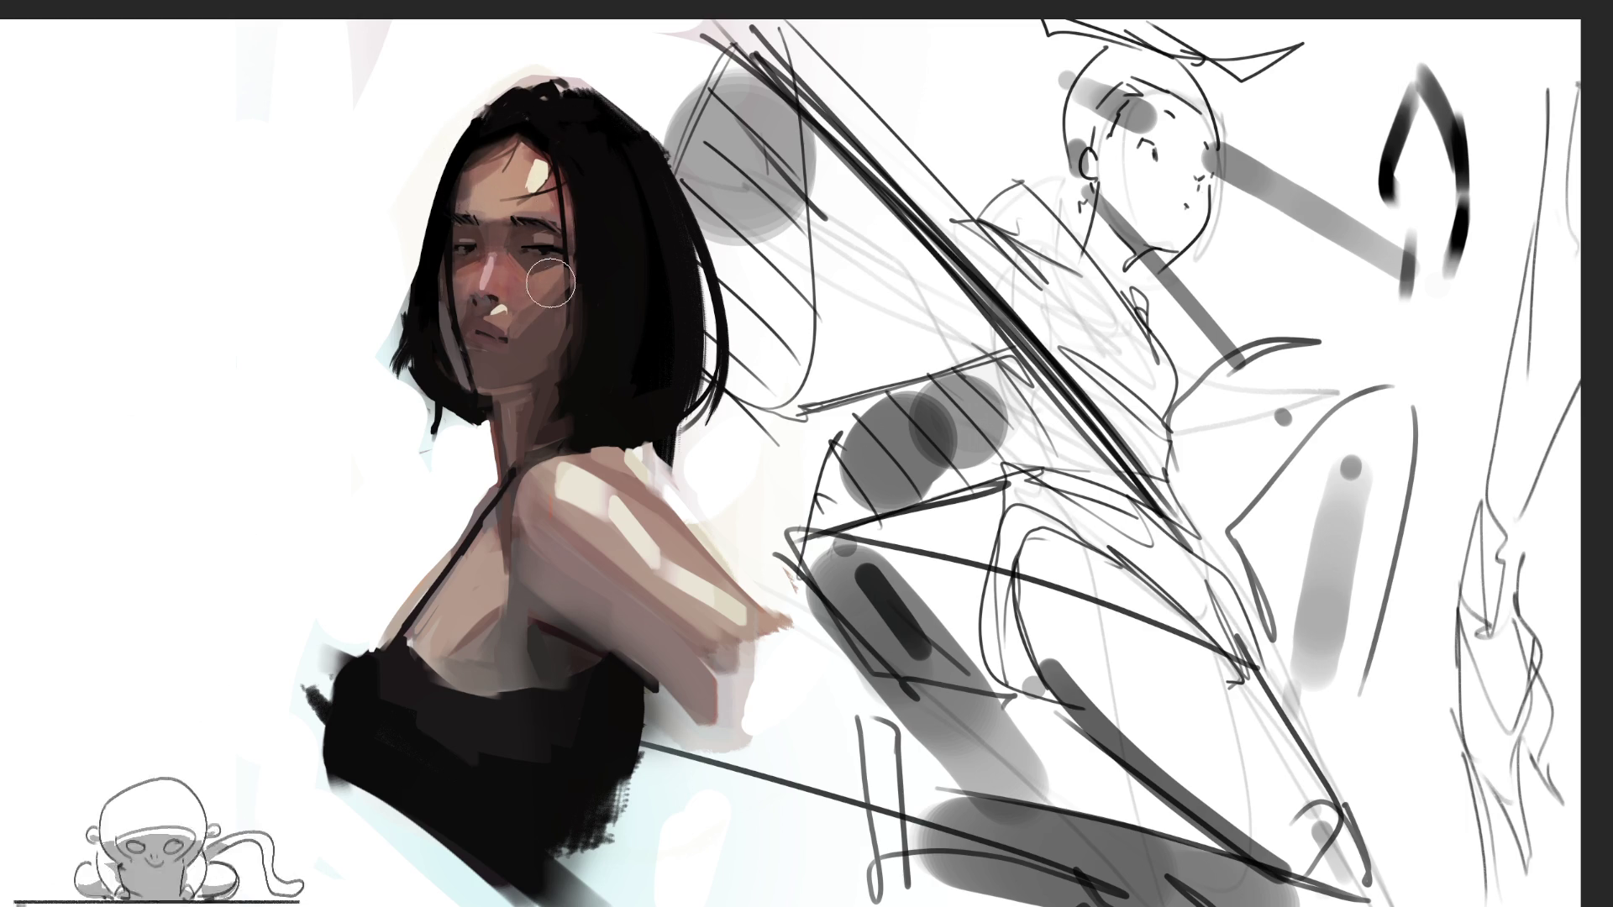
key(bracketleft)
key(bracketleft)
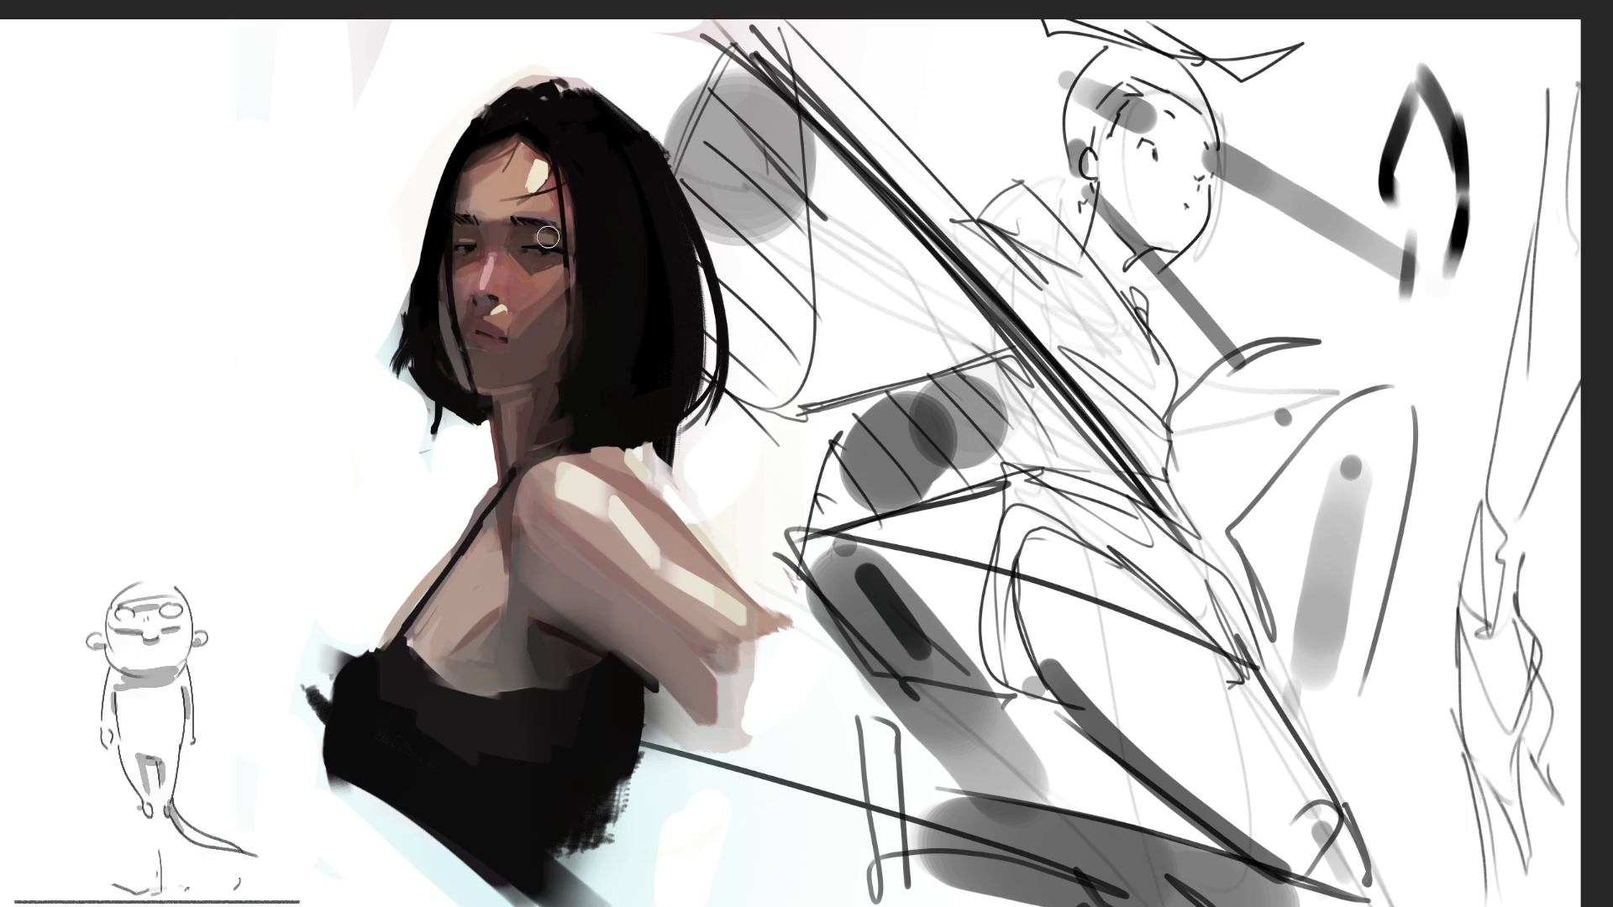
key(bracketright)
key(bracketright)
key(bracketleft)
key(bracketleft)
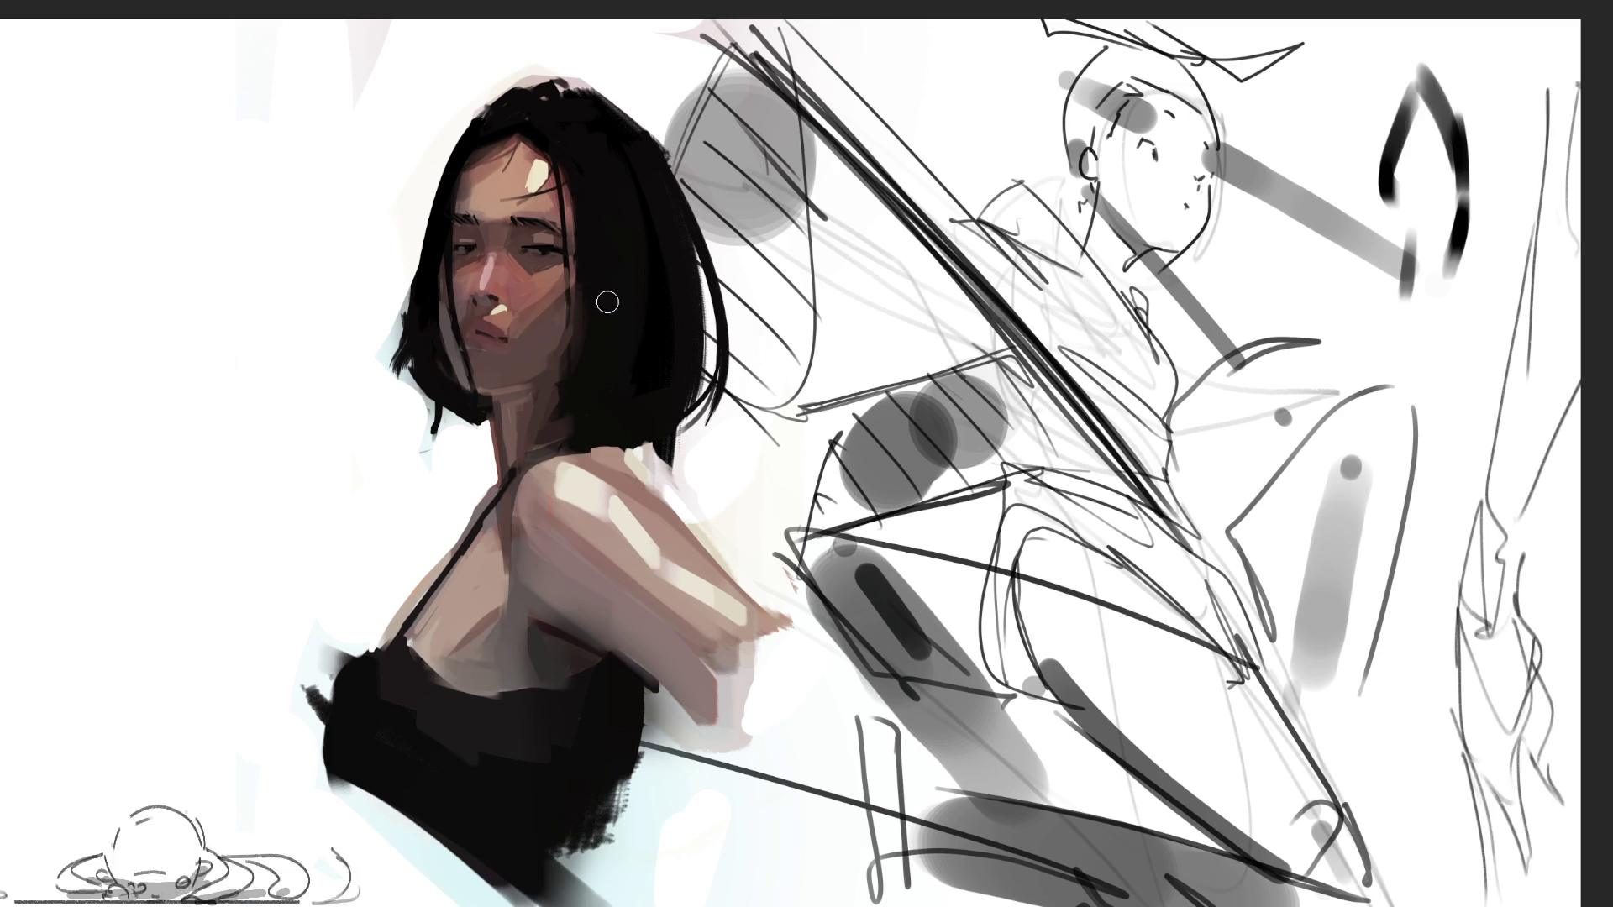
key(bracketright)
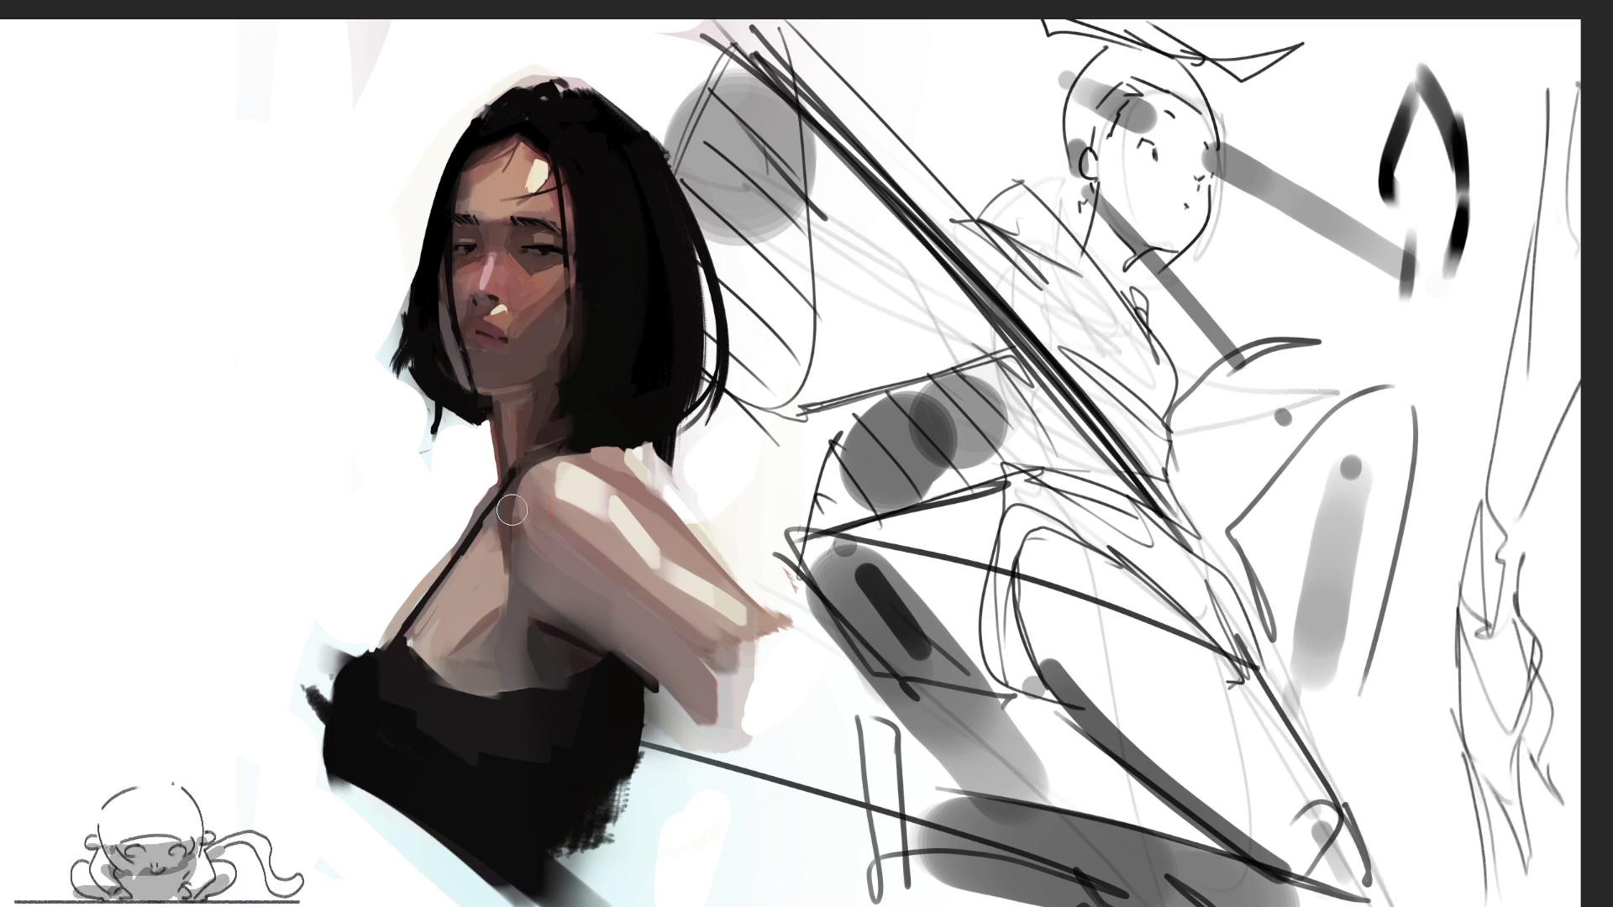
key(bracketright)
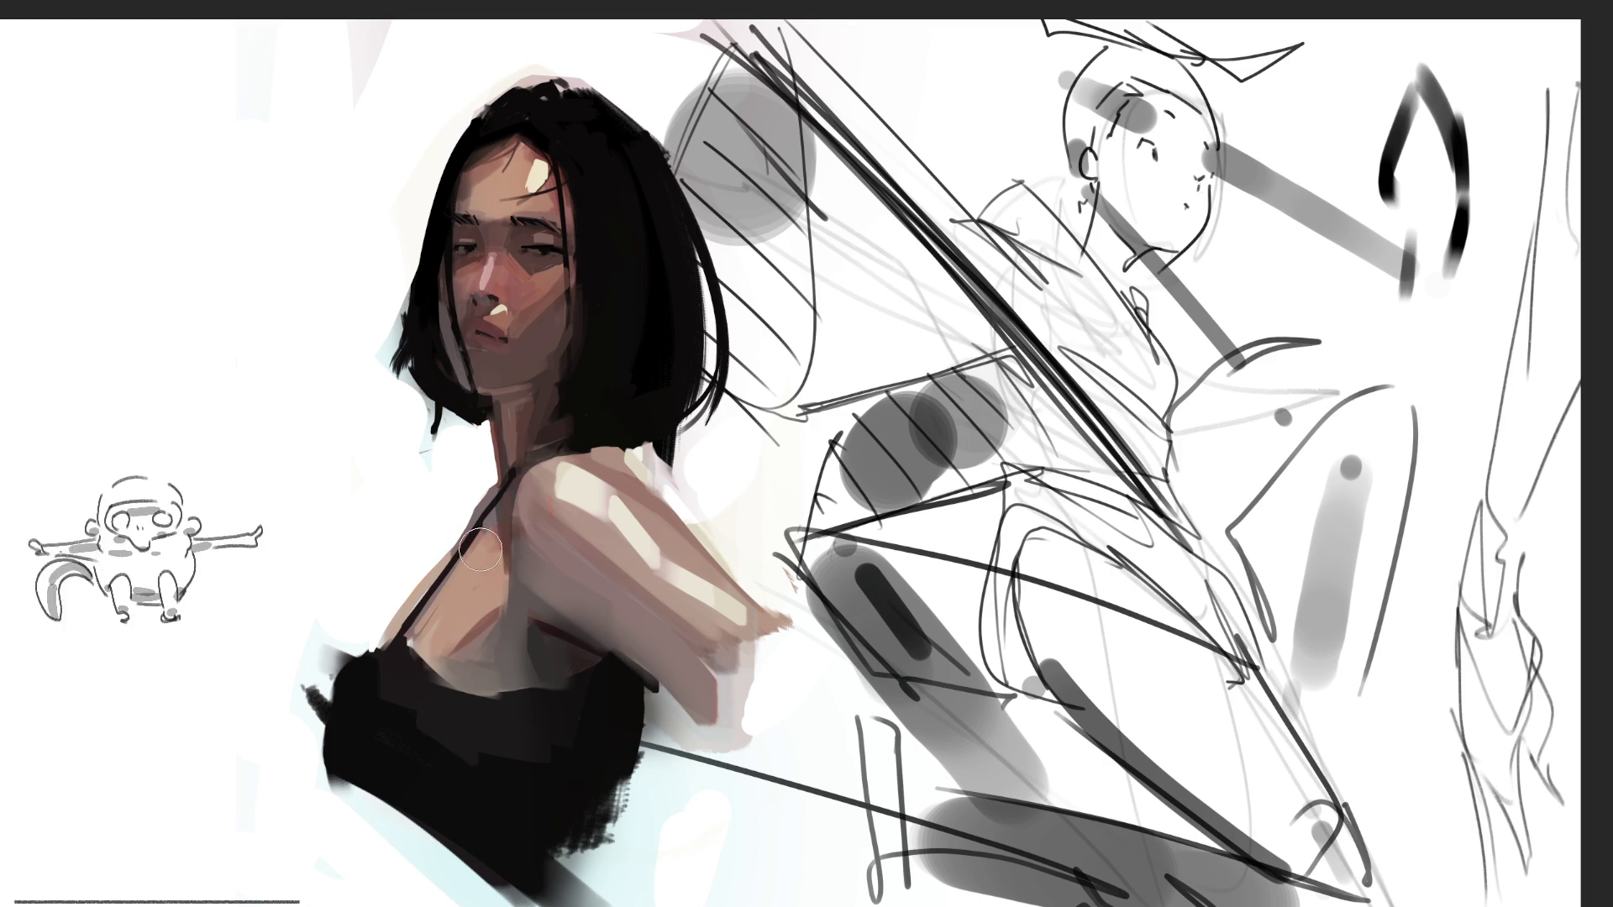
key(bracketright)
key(bracketright)
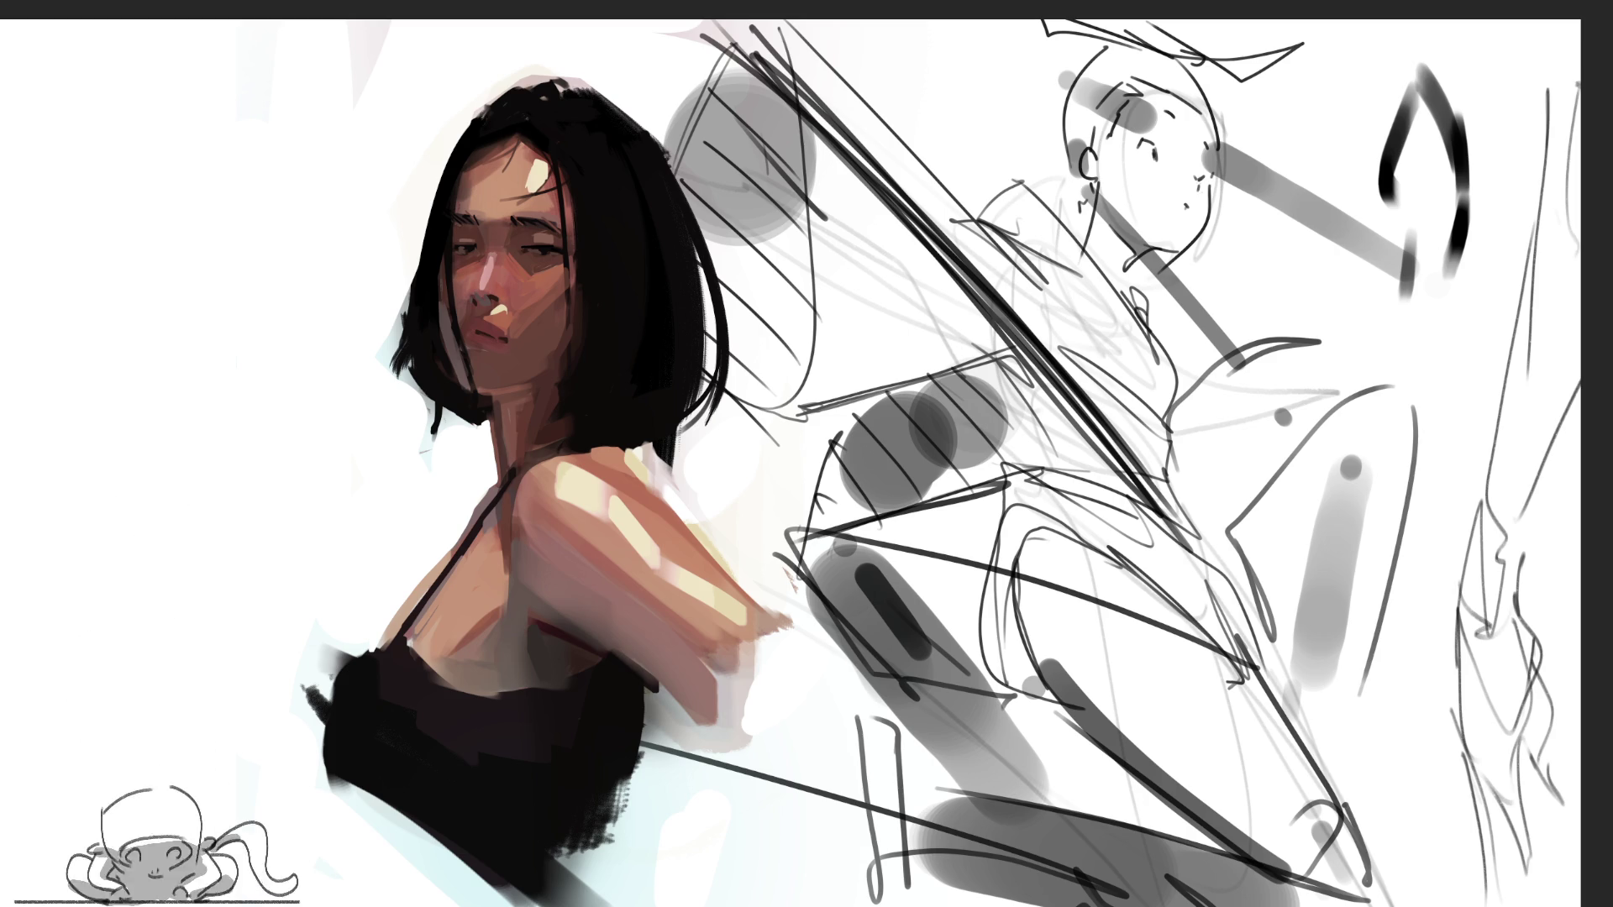
Undo the upper-right black curve, mirror the canvas, and drag the portrait and sketch layers right, committing the move
key(ctrl+z)
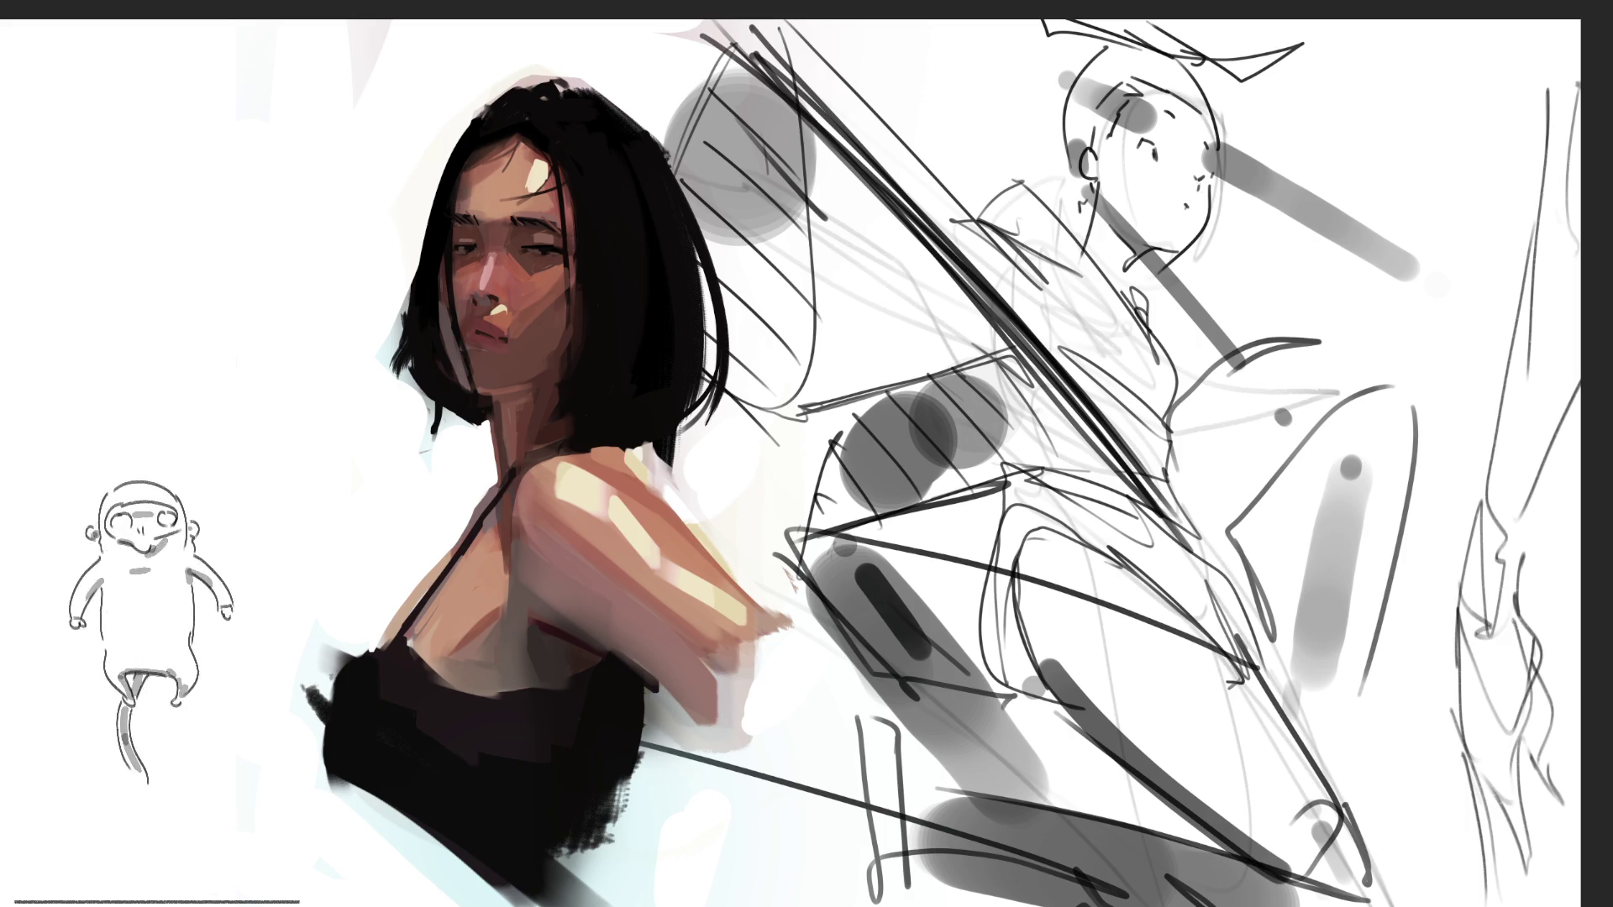
key(m)
mouse_move(1180, 420)
mouse_down()
mouse_move(779, 420)
mouse_move(941, 436)
mouse_move(1414, 356)
mouse_up()
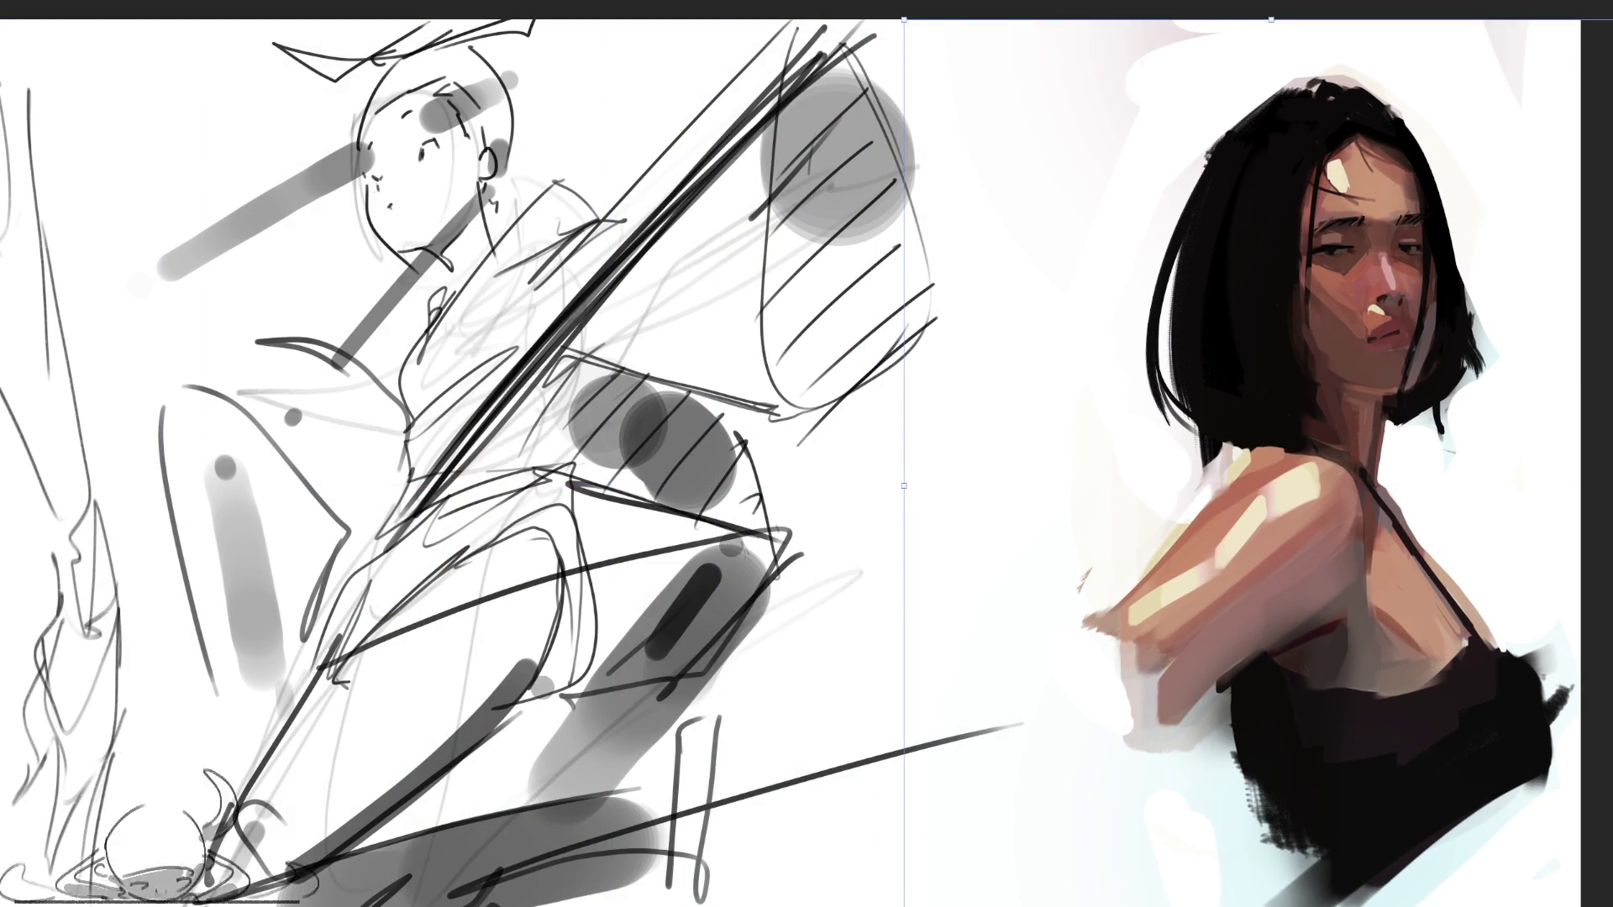
mouse_move(503, 376)
mouse_down()
mouse_move(807, 378)
mouse_move(789, 374)
mouse_up()
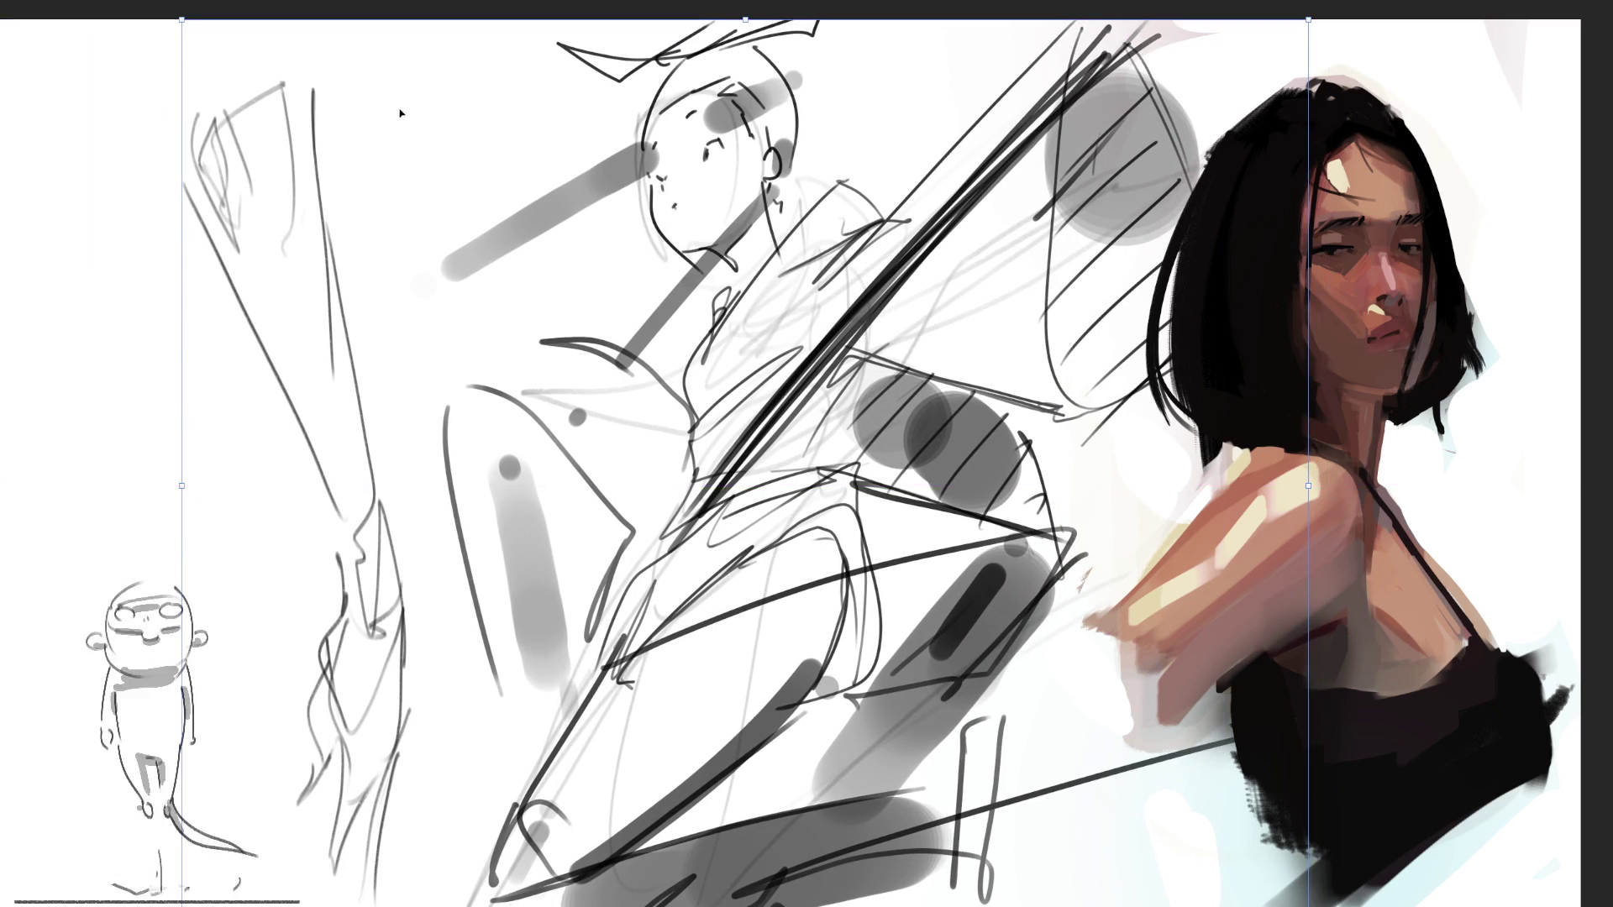
key(Return)
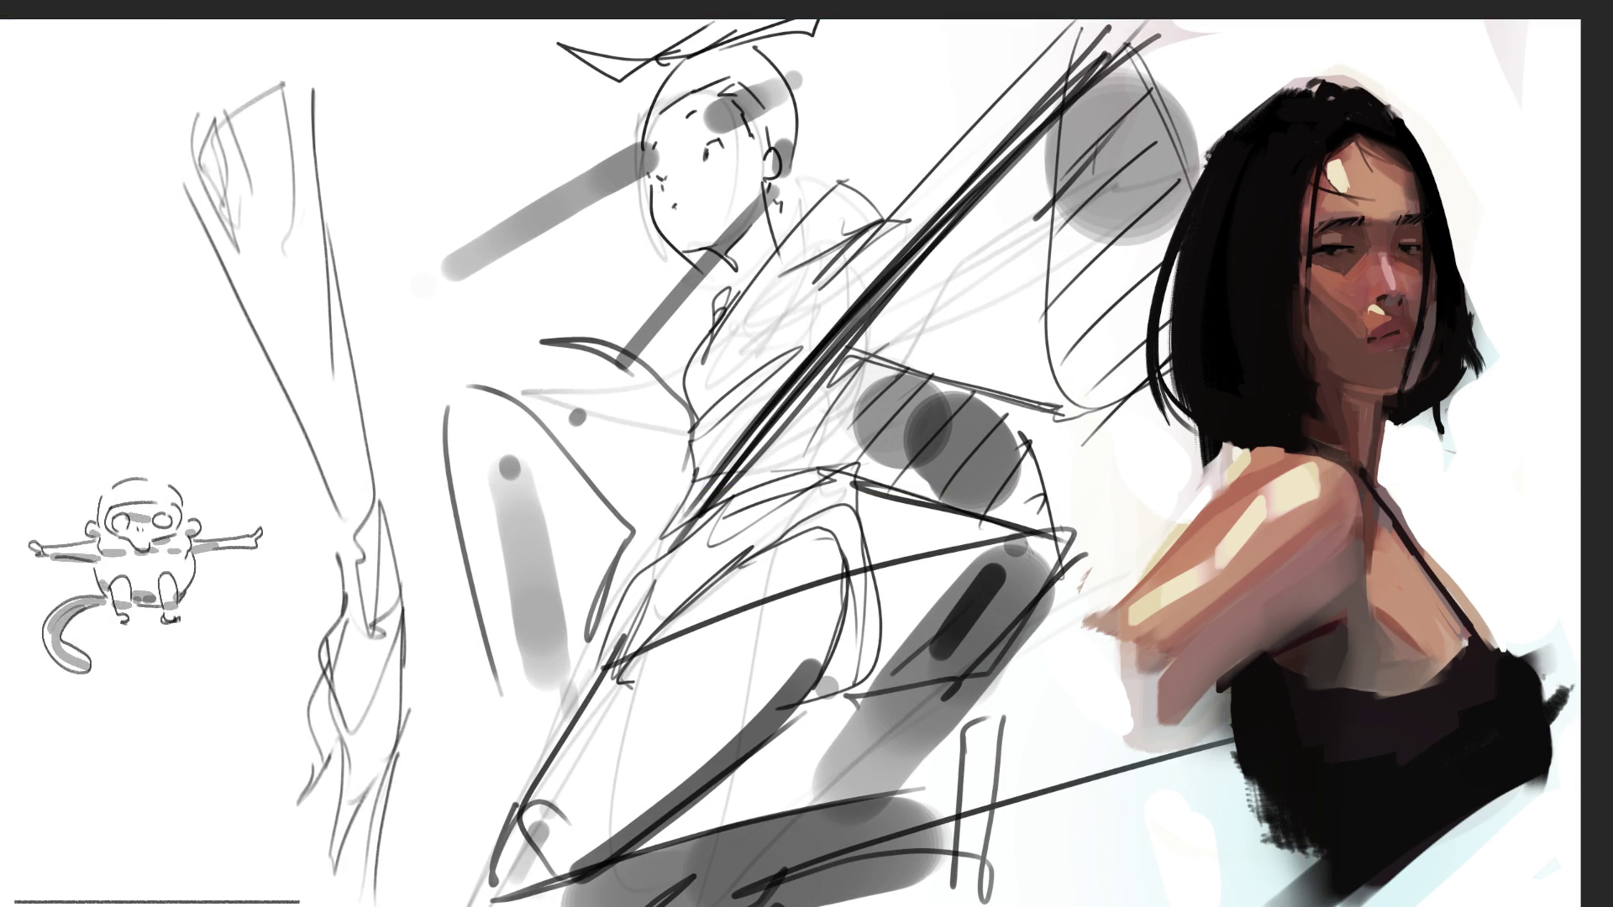
Delete the rough multi-head sketch layer, then undo to bring it back
key(Delete)
key(ctrl+z)
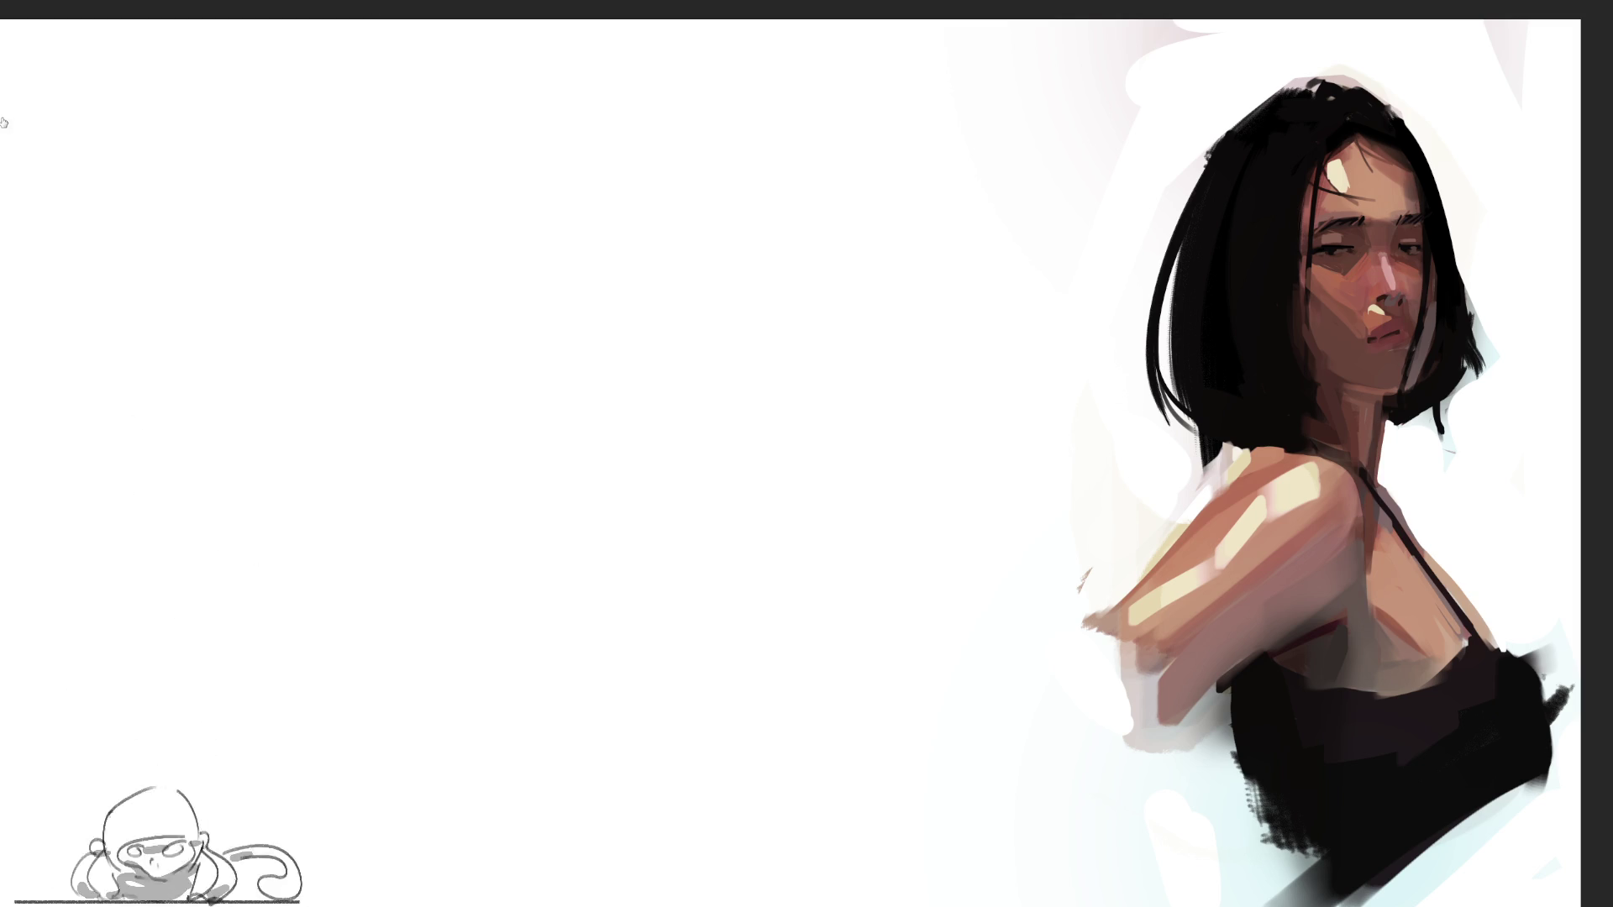
Undo a stray test stroke, then block in the new head's outline in pencil
mouse_move(507, 162)
mouse_down()
mouse_move(576, 169)
mouse_move(865, 593)
mouse_move(918, 613)
mouse_up()
key(ctrl+z)
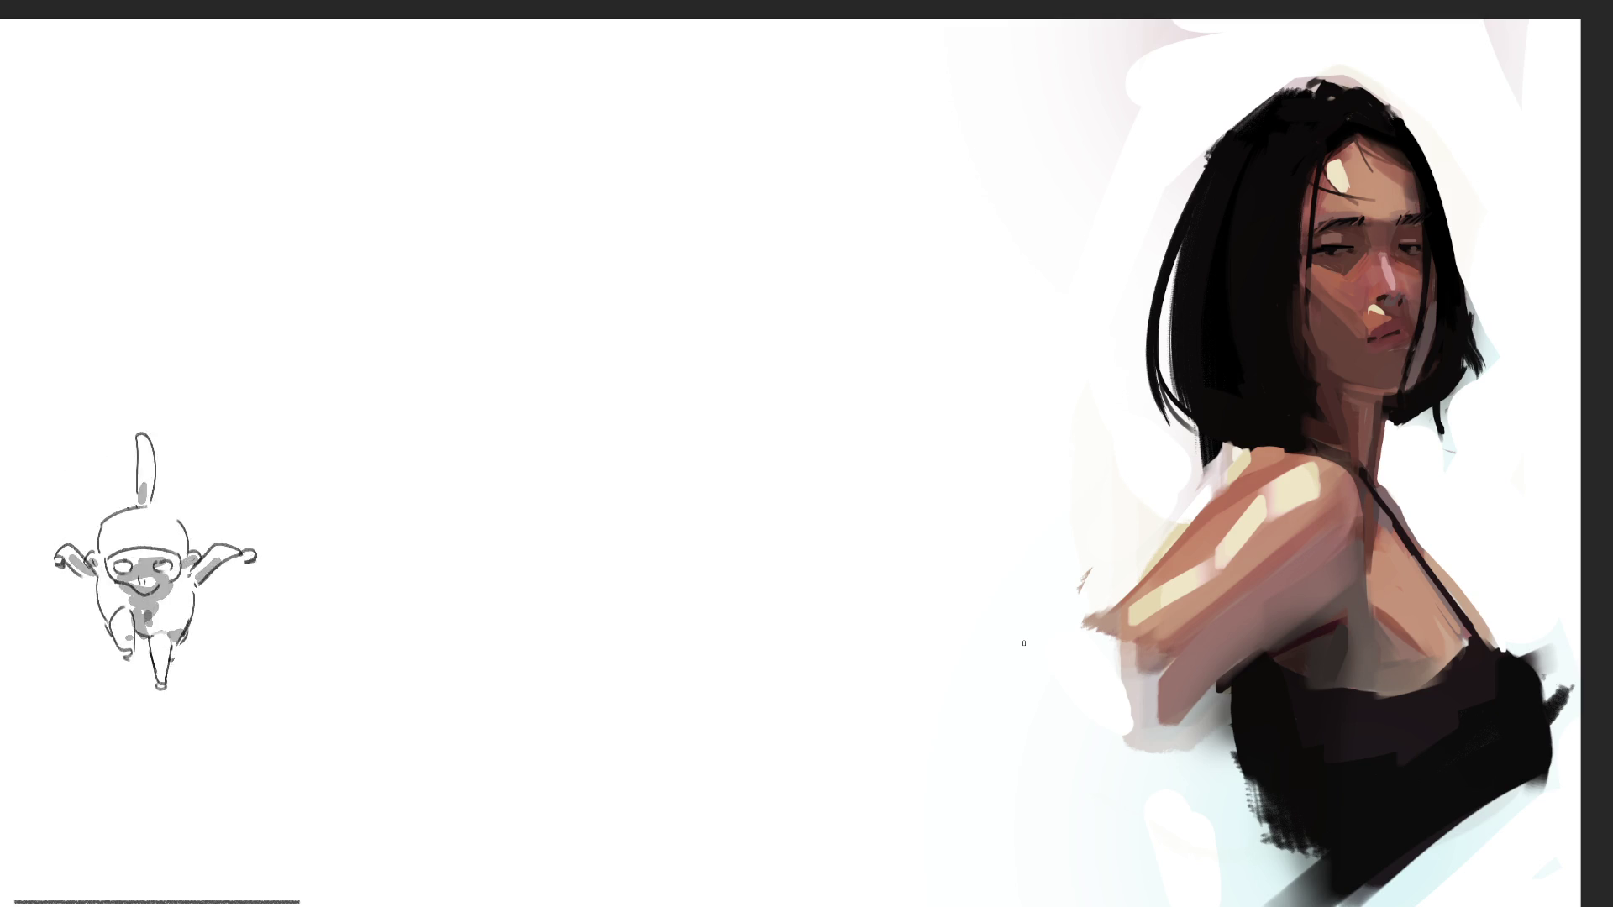
mouse_move(610, 87)
mouse_down()
mouse_move(592, 144)
mouse_move(651, 61)
mouse_move(710, 172)
mouse_up()
drag(706, 97, 701, 235)
drag(603, 108, 597, 390)
drag(601, 159, 630, 282)
mouse_move(598, 210)
mouse_down()
mouse_move(698, 216)
mouse_move(635, 261)
mouse_up()
drag(710, 136, 701, 437)
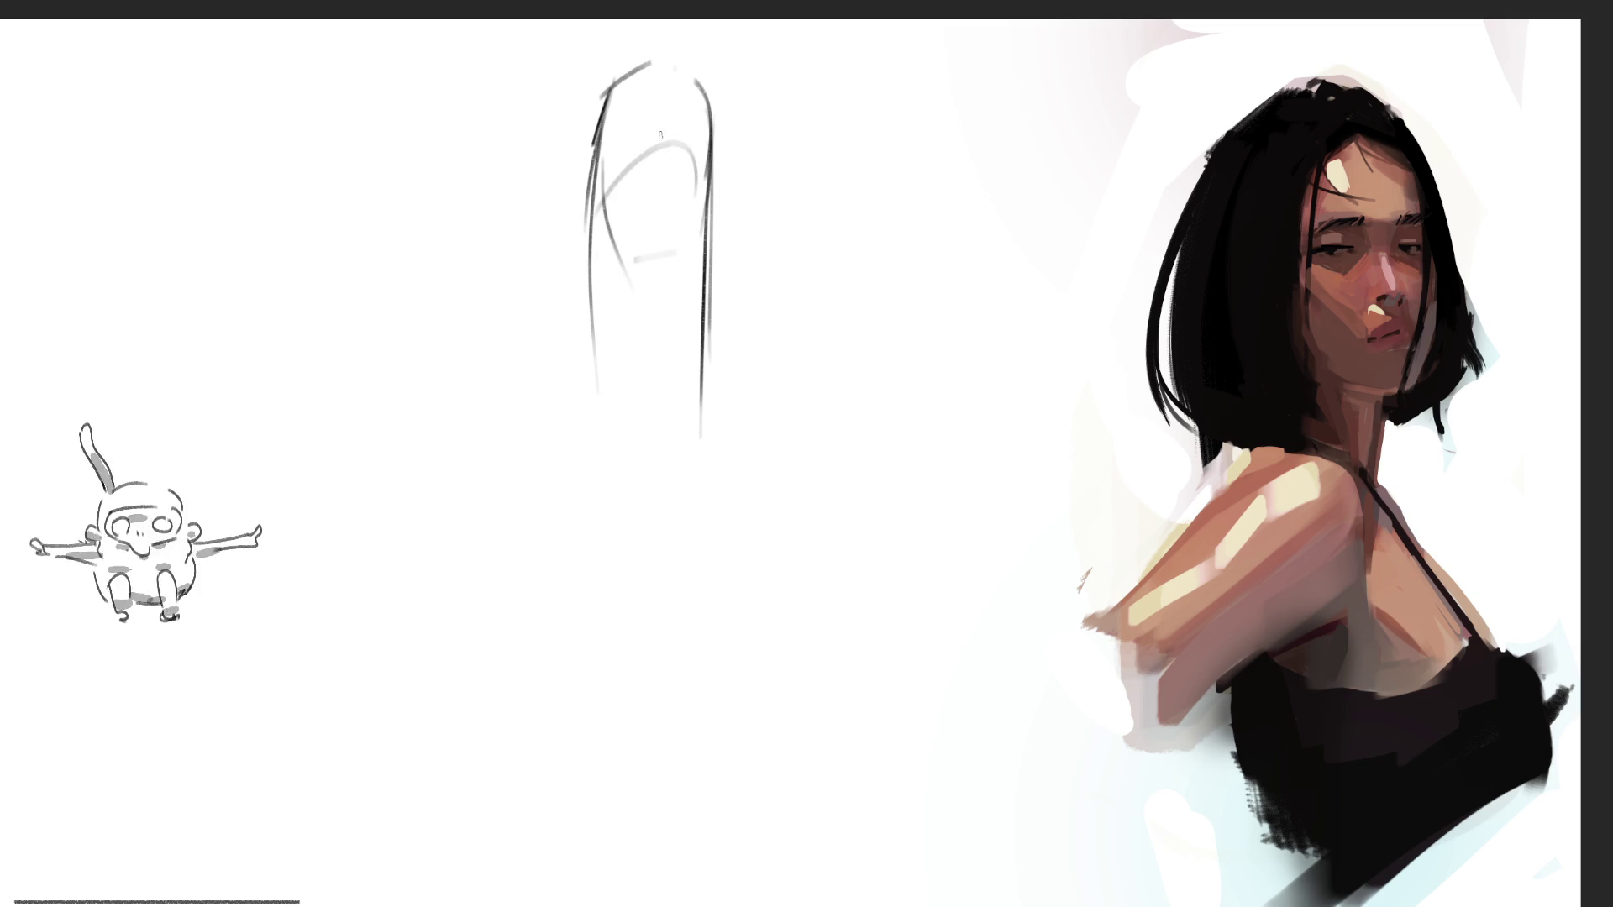
Mark the eyes and eyebrows, draw the top of the head and ear, and strengthen its edges
mouse_move(615, 134)
mouse_down()
mouse_move(697, 164)
mouse_move(635, 154)
mouse_up()
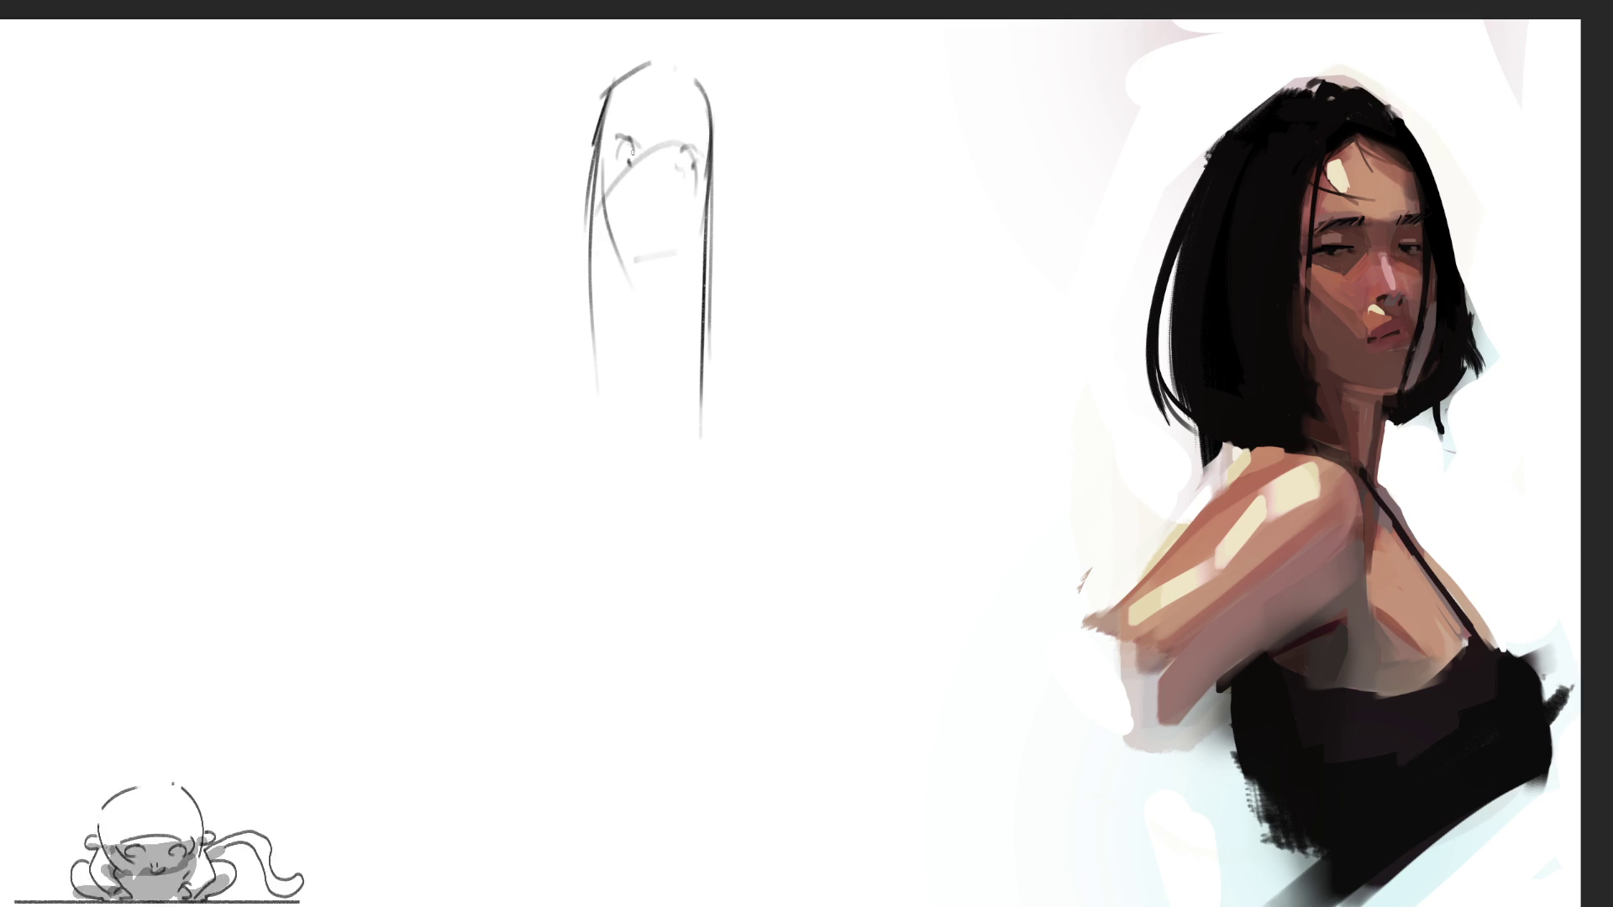
drag(643, 226, 655, 231)
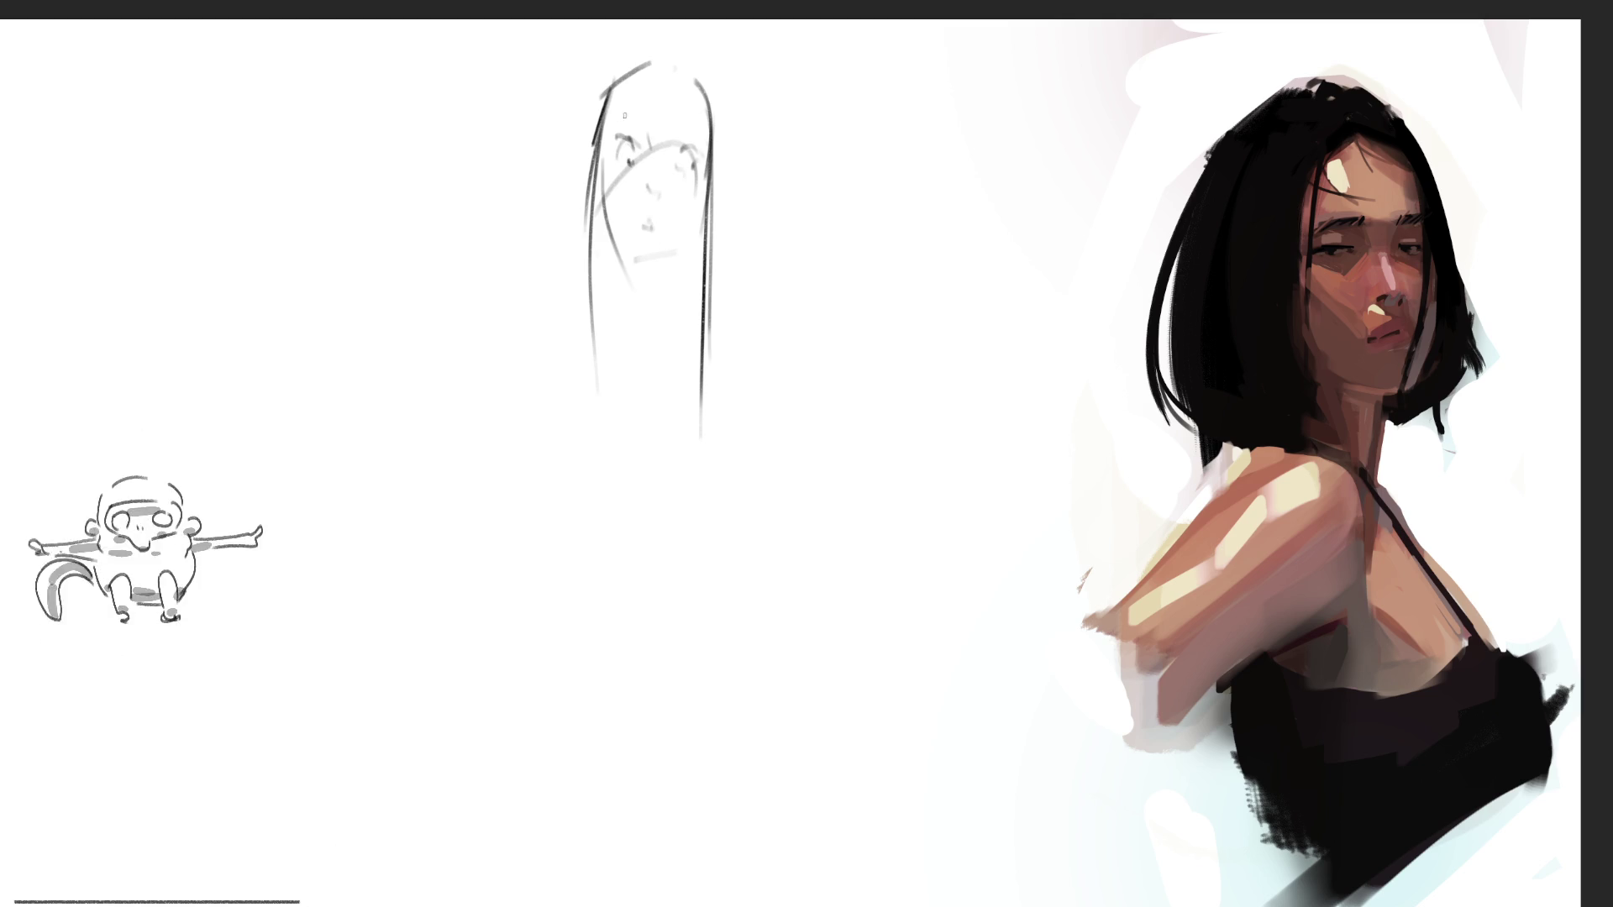
mouse_move(679, 119)
mouse_down()
mouse_move(708, 135)
mouse_move(696, 130)
mouse_move(704, 220)
mouse_up()
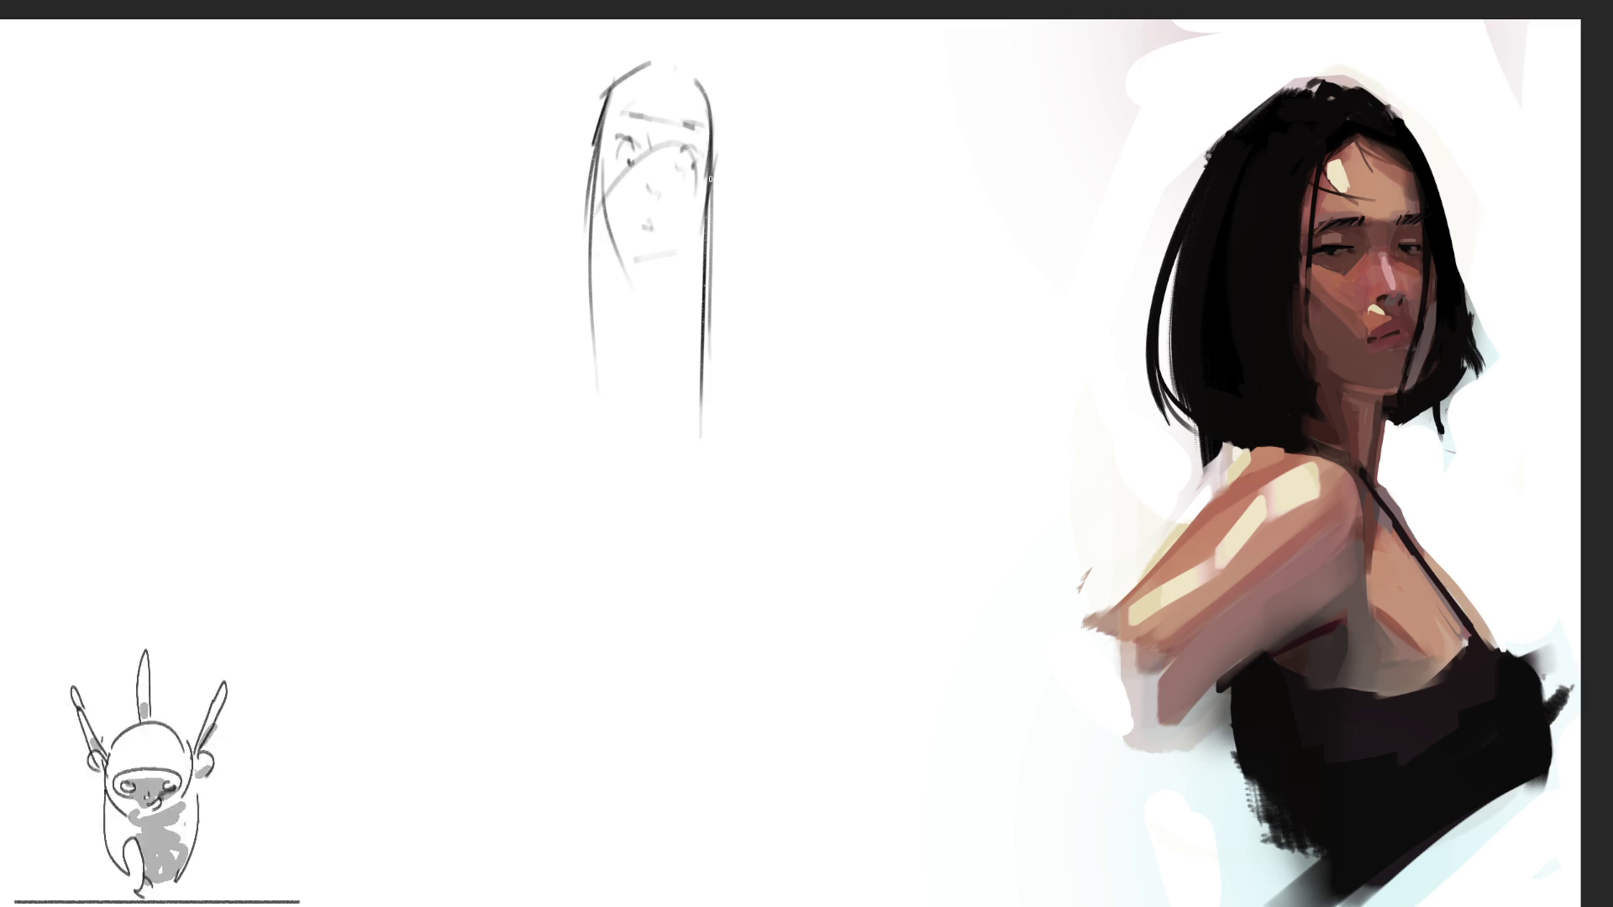
drag(706, 121, 705, 264)
mouse_move(736, 139)
mouse_down()
mouse_move(757, 170)
mouse_move(719, 235)
mouse_move(756, 176)
mouse_up()
mouse_move(608, 92)
mouse_down()
mouse_move(660, 71)
mouse_move(710, 130)
mouse_move(680, 35)
mouse_up()
drag(701, 34, 750, 160)
mouse_move(739, 102)
mouse_down()
mouse_move(739, 183)
mouse_move(759, 205)
mouse_move(730, 247)
mouse_up()
drag(776, 188, 714, 269)
mouse_move(608, 78)
mouse_down()
mouse_move(577, 239)
mouse_move(591, 249)
mouse_up()
mouse_move(606, 170)
mouse_down()
mouse_move(594, 204)
mouse_move(666, 282)
mouse_up()
Sketch the jaw, chin, neck and shoulders below the head
drag(713, 239, 680, 280)
drag(665, 284, 682, 329)
mouse_move(704, 262)
mouse_down()
mouse_move(702, 310)
mouse_move(632, 399)
mouse_move(723, 318)
mouse_up()
mouse_move(723, 318)
mouse_down()
mouse_move(761, 291)
mouse_move(799, 318)
mouse_up()
mouse_move(777, 298)
mouse_down()
mouse_move(733, 249)
mouse_move(706, 311)
mouse_up()
mouse_move(738, 254)
mouse_down()
mouse_move(712, 300)
mouse_move(735, 289)
mouse_up()
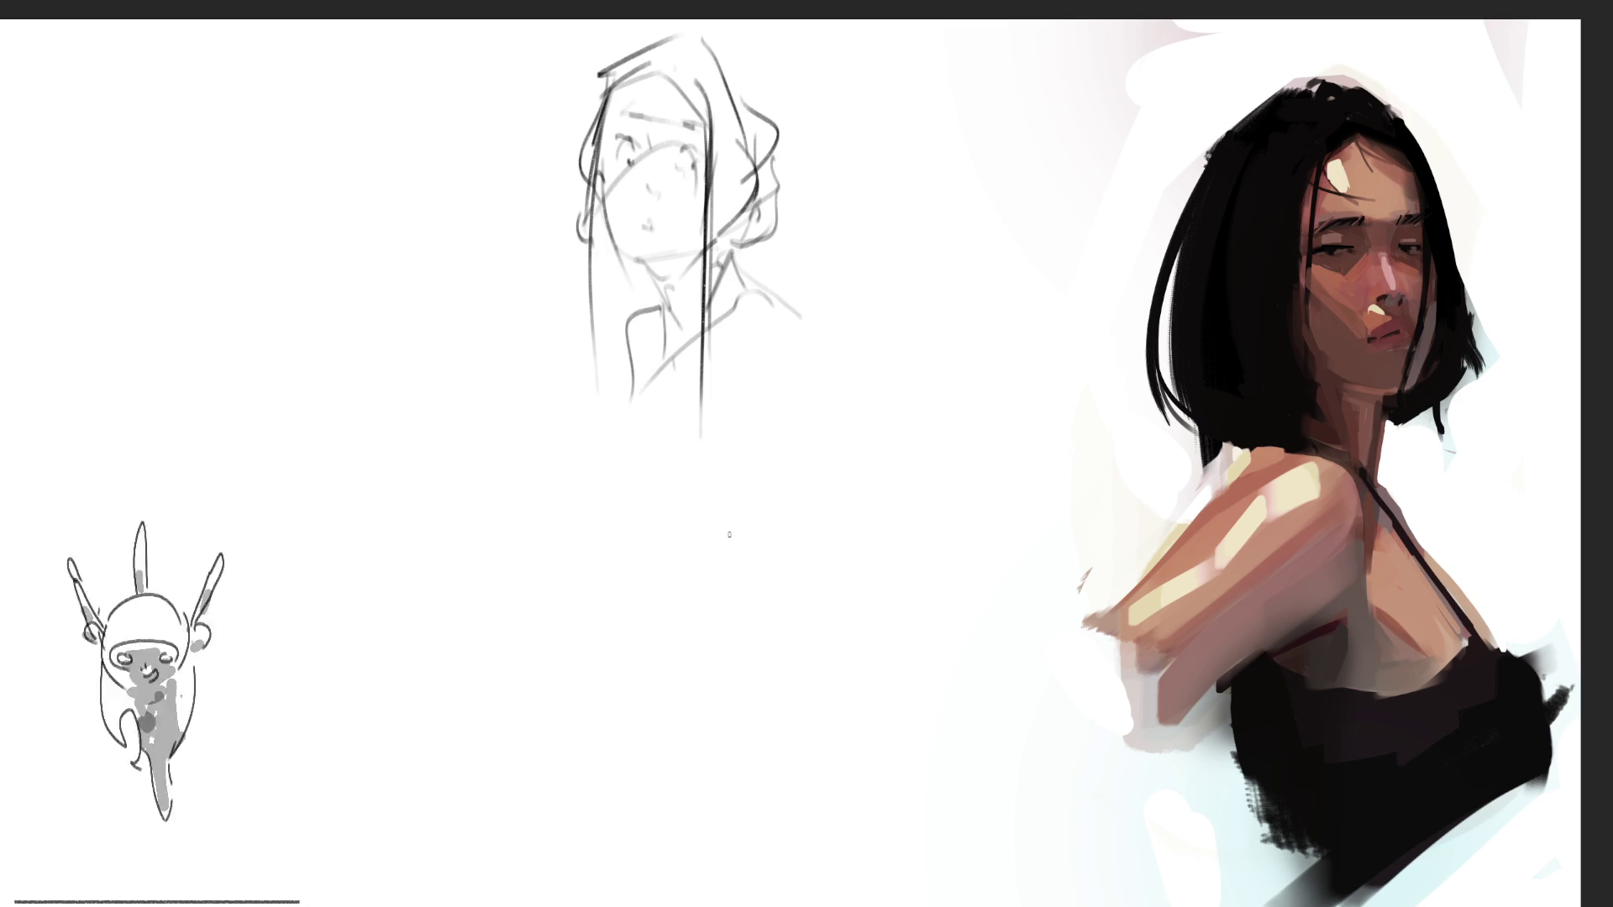
Draw the arm and body lines with a large lower-body arc, and start a second head
drag(576, 519, 701, 370)
drag(772, 327, 852, 525)
drag(628, 522, 670, 584)
drag(609, 441, 599, 493)
drag(649, 367, 603, 443)
mouse_move(608, 470)
mouse_down()
mouse_move(645, 554)
mouse_move(863, 503)
mouse_up()
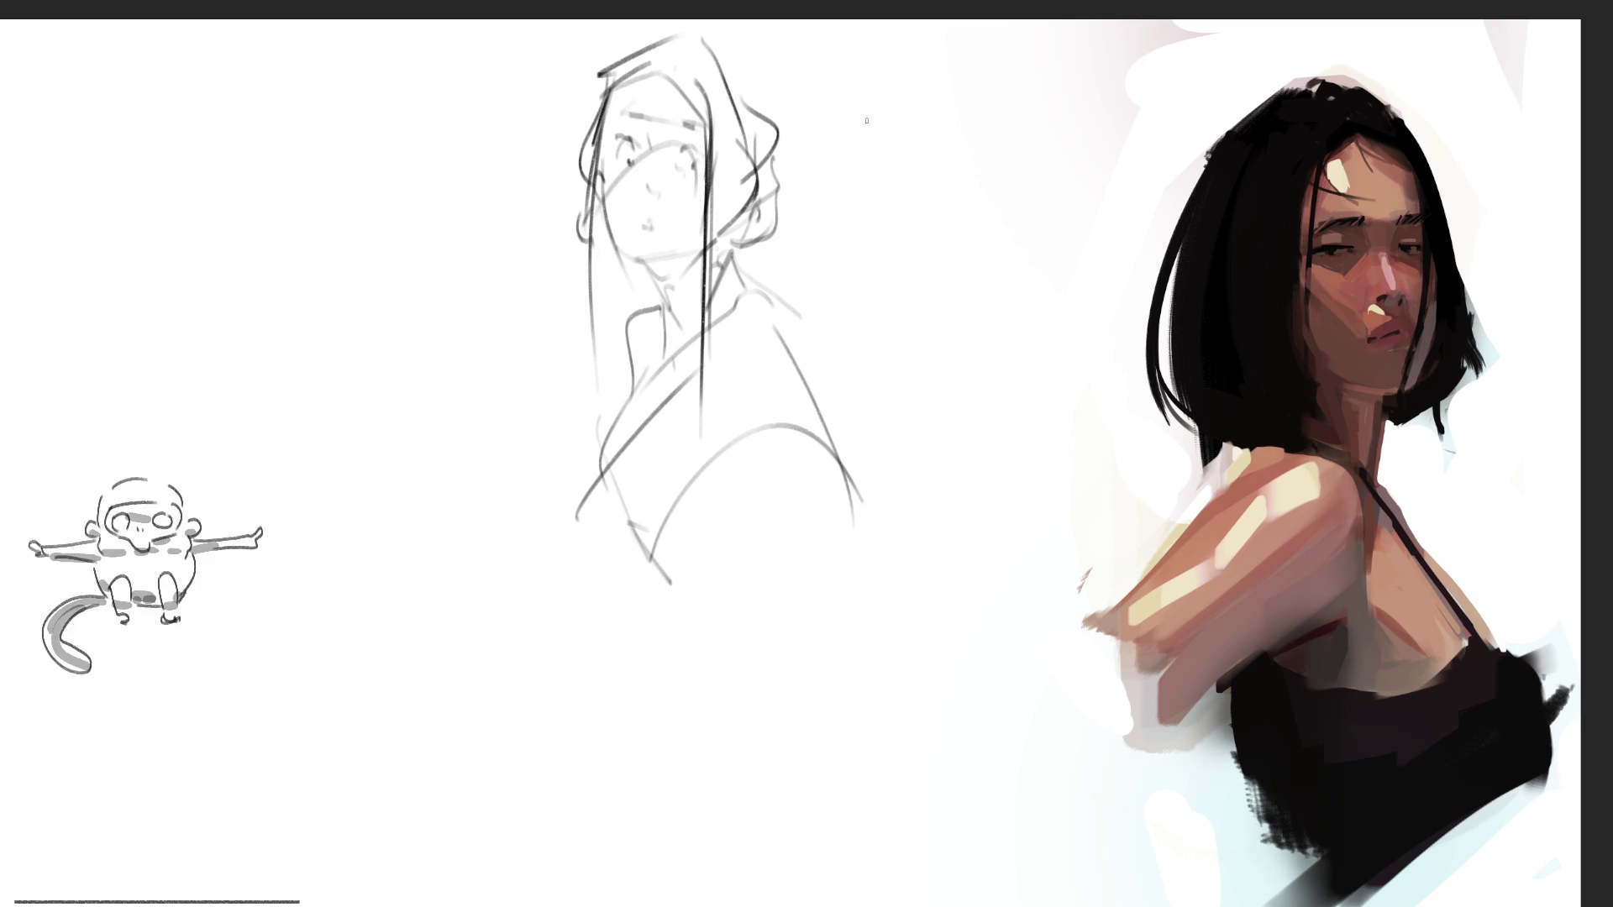
drag(872, 234, 904, 284)
mouse_move(840, 126)
mouse_down()
mouse_move(877, 256)
mouse_move(907, 116)
mouse_up()
Pencil the second head's side curve, an eye with darkened upper lid, and the cheek-jaw line
mouse_move(832, 134)
mouse_down()
mouse_move(899, 126)
mouse_move(951, 164)
mouse_move(911, 200)
mouse_move(955, 182)
mouse_move(910, 199)
mouse_up()
drag(892, 190, 980, 178)
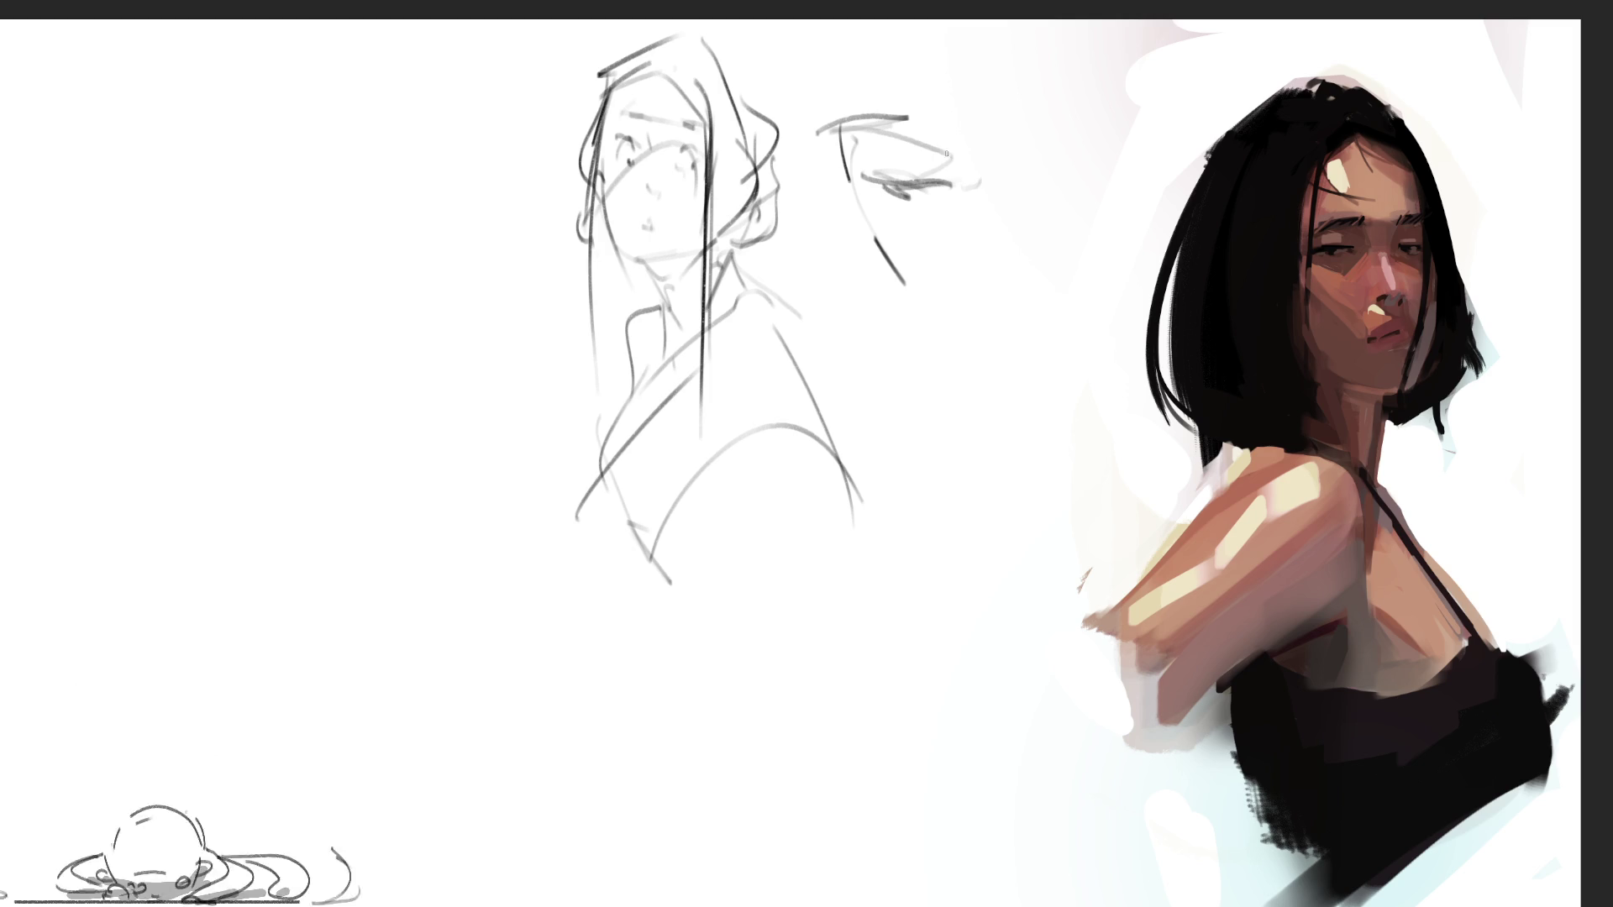
drag(867, 136, 982, 156)
drag(981, 188, 987, 208)
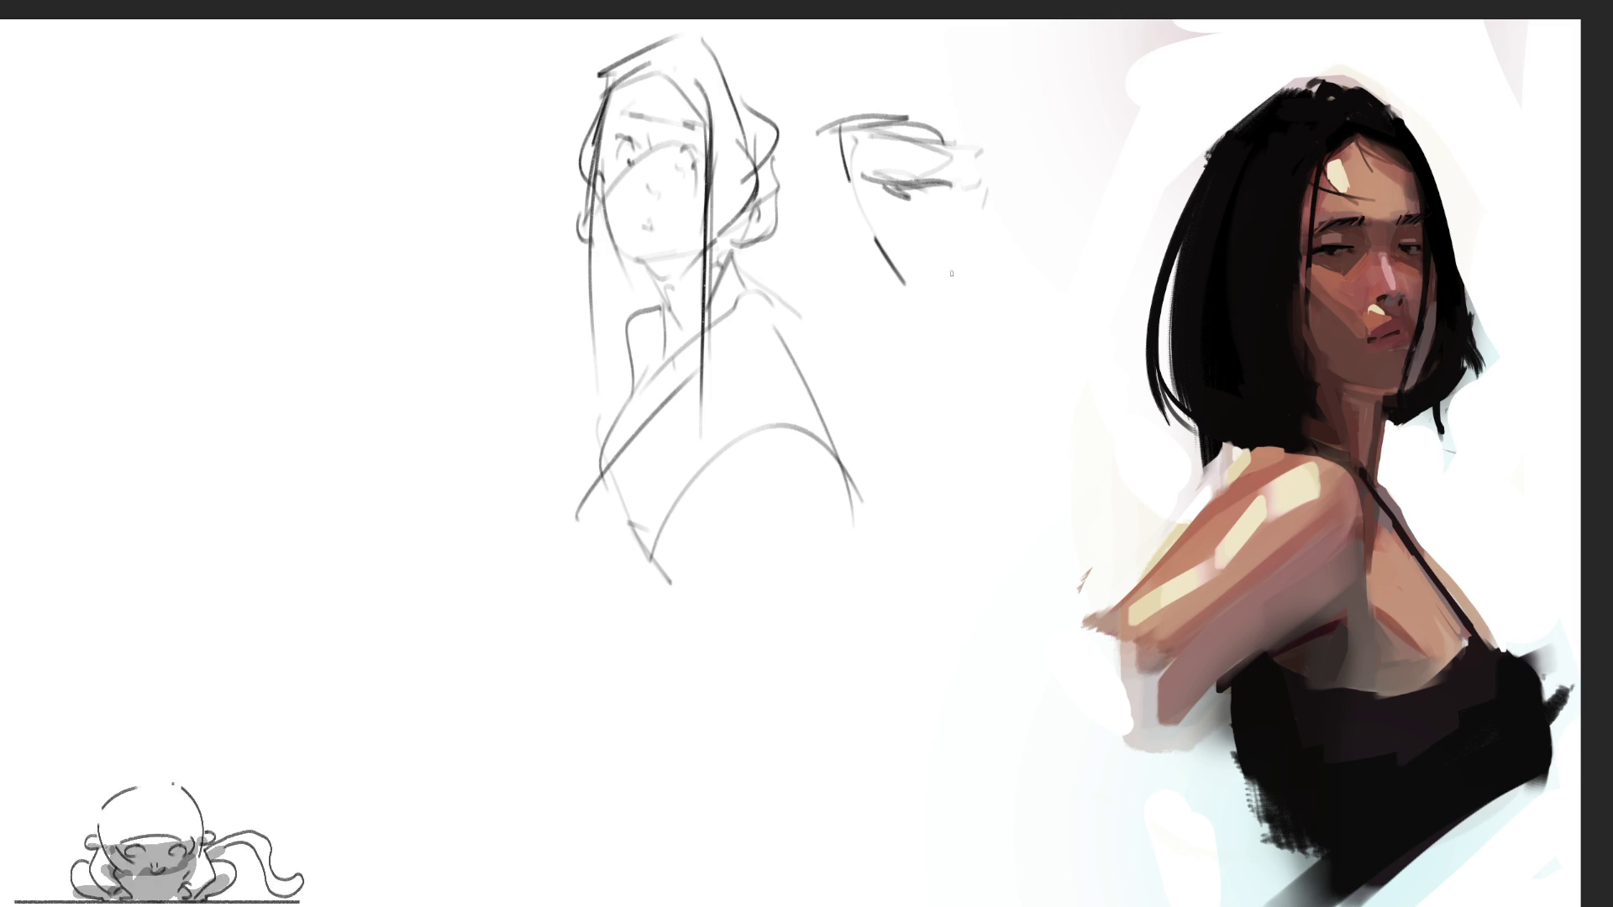
mouse_move(843, 183)
mouse_down()
mouse_move(940, 307)
mouse_move(865, 237)
mouse_up()
mouse_move(884, 294)
mouse_down()
mouse_move(924, 336)
mouse_move(882, 296)
mouse_up()
mouse_move(878, 294)
mouse_down()
mouse_move(967, 373)
mouse_move(1022, 350)
mouse_up()
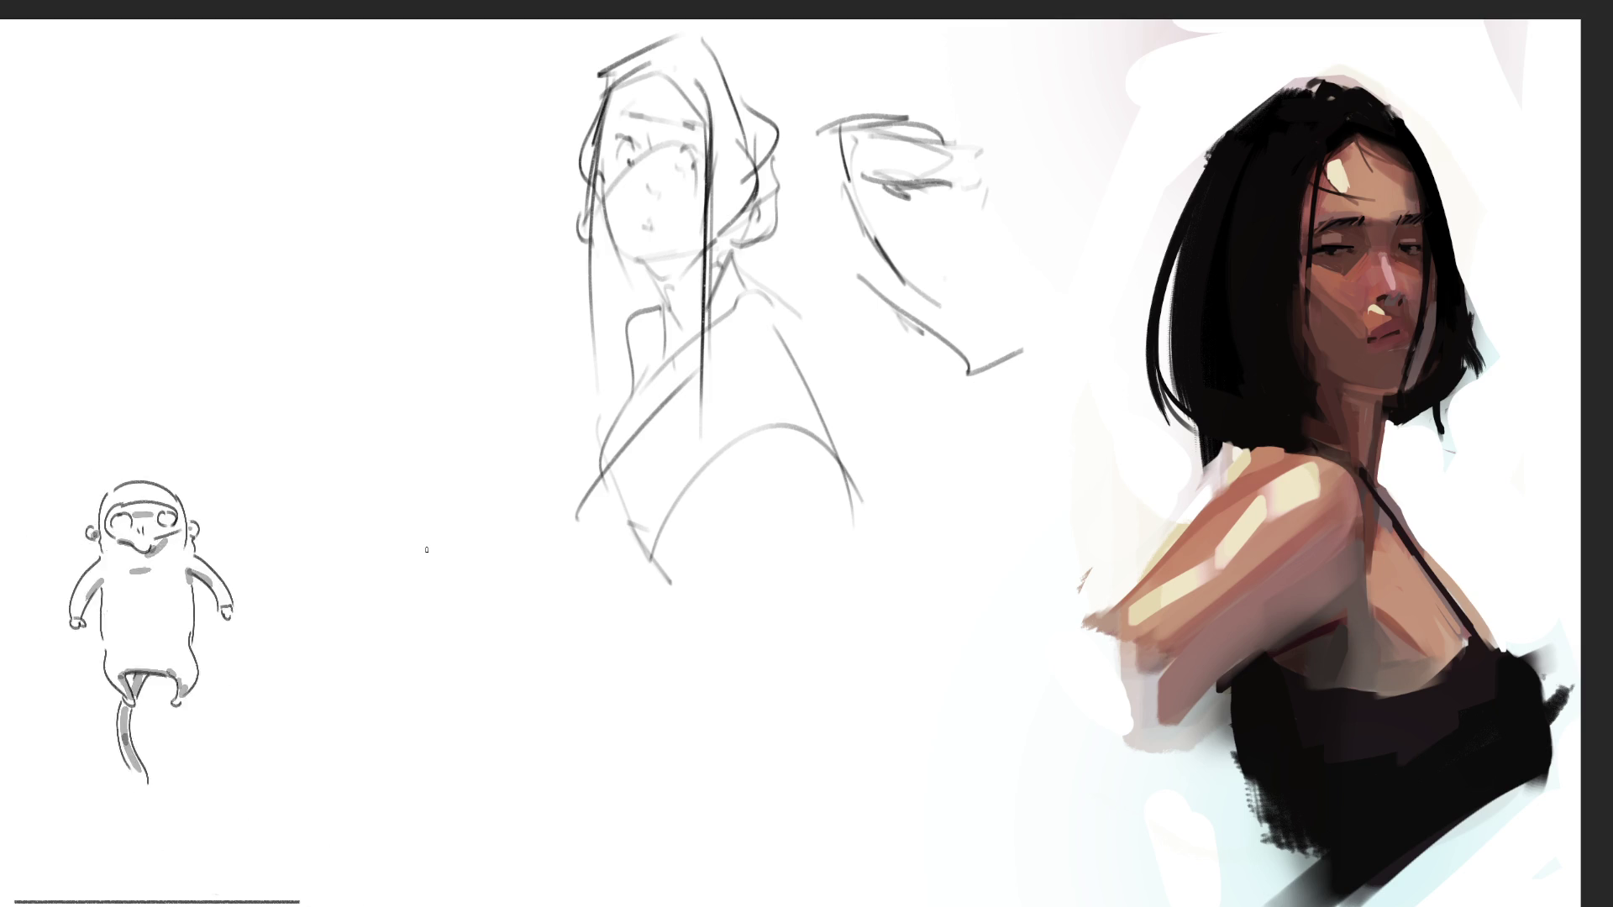
Add the nose, other eye, right side, jaw, chin and mouth to the second face
mouse_move(986, 187)
mouse_down()
mouse_move(985, 250)
mouse_move(1021, 253)
mouse_move(1020, 278)
mouse_up()
mouse_move(1090, 186)
mouse_down()
mouse_move(1050, 193)
mouse_move(1069, 191)
mouse_up()
mouse_move(1036, 134)
mouse_down()
mouse_move(1122, 124)
mouse_move(1052, 144)
mouse_move(1107, 126)
mouse_move(1141, 191)
mouse_move(1109, 303)
mouse_up()
drag(1160, 178, 1146, 218)
drag(1100, 304, 1069, 340)
drag(1063, 338, 1034, 364)
drag(1028, 356, 981, 379)
drag(887, 299, 1016, 370)
mouse_move(993, 369)
mouse_down()
mouse_move(1040, 391)
mouse_move(1027, 359)
mouse_up()
drag(1021, 361, 1070, 346)
mouse_move(1006, 294)
mouse_down()
mouse_move(1032, 315)
mouse_move(1042, 299)
mouse_up()
Sketch the hairline, hair falling on both sides, and the neck curve of the second face
drag(1163, 134, 1088, 407)
drag(827, 84, 1024, 72)
drag(857, 27, 948, 106)
drag(1035, 104, 1114, 77)
drag(797, 124, 806, 466)
drag(816, 67, 819, 277)
drag(840, 449, 932, 433)
drag(882, 455, 1069, 384)
Add hair strands sweeping around and below the second face
drag(1171, 118, 1139, 469)
mouse_move(1139, 468)
mouse_down()
mouse_move(1040, 410)
mouse_move(1058, 460)
mouse_move(886, 328)
mouse_move(1050, 395)
mouse_up()
drag(1096, 353, 990, 470)
mouse_move(1004, 456)
mouse_down()
mouse_move(914, 472)
mouse_move(1071, 507)
mouse_up()
drag(1157, 476, 1045, 550)
mouse_move(1067, 542)
mouse_down()
mouse_move(885, 556)
mouse_move(1145, 538)
mouse_up()
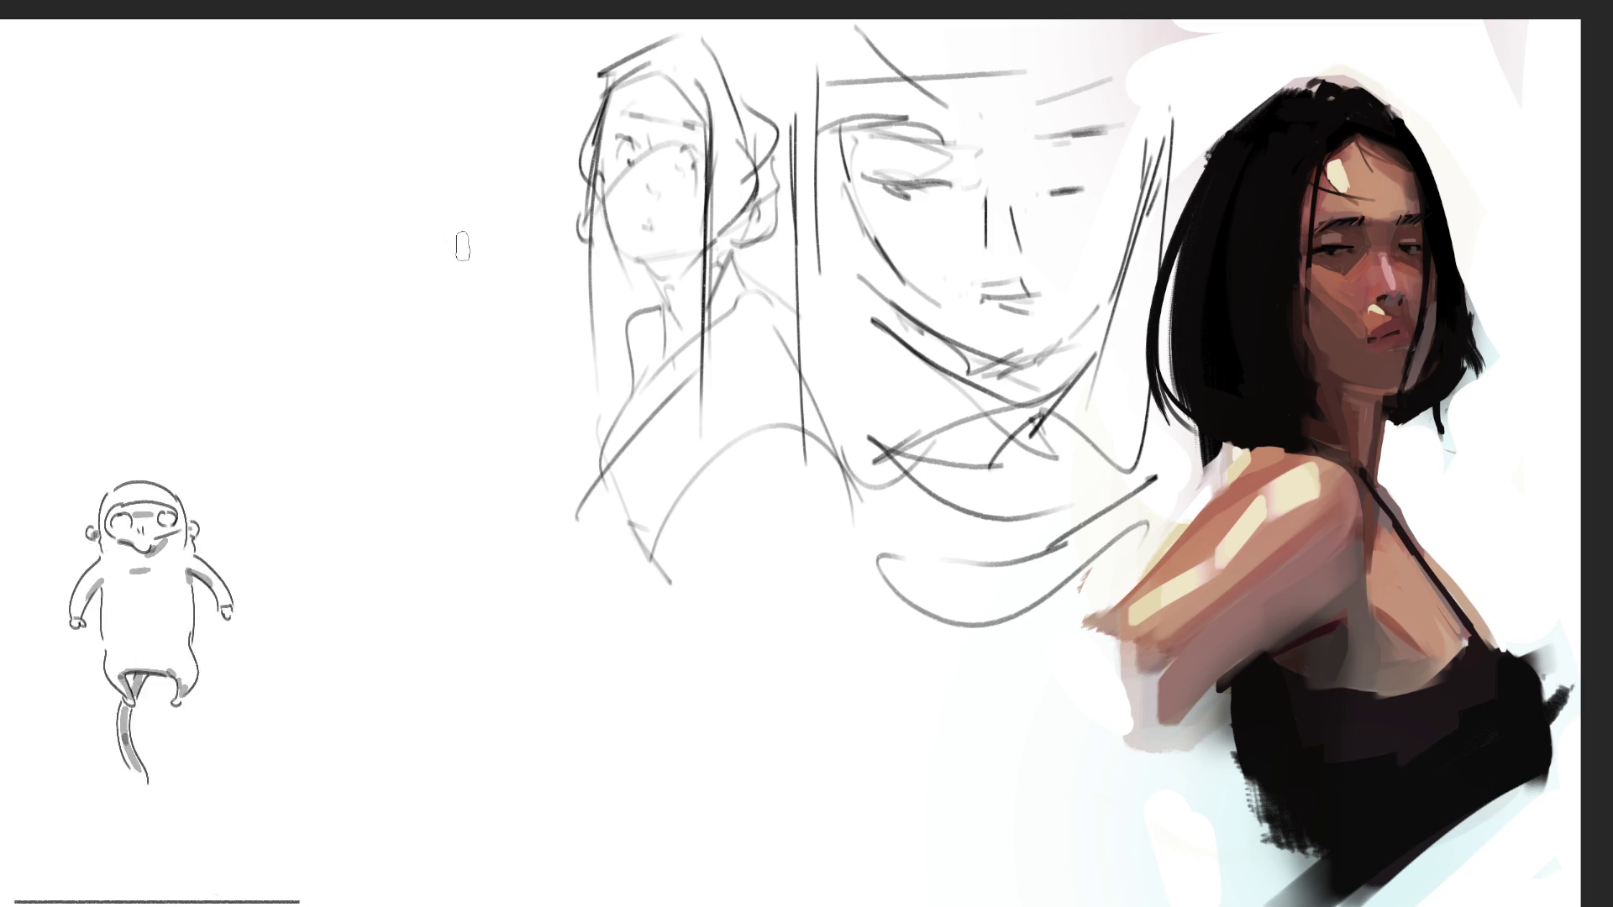
Paint loose soft pink strokes across the left side of the canvas
mouse_move(362, 281)
mouse_down()
mouse_move(457, 216)
mouse_move(579, 370)
mouse_move(467, 353)
mouse_move(490, 272)
mouse_move(471, 370)
mouse_move(521, 453)
mouse_up()
mouse_move(647, 306)
mouse_down()
mouse_move(648, 361)
mouse_move(487, 555)
mouse_move(344, 478)
mouse_up()
mouse_move(495, 542)
mouse_down()
mouse_move(573, 561)
mouse_move(533, 641)
mouse_move(479, 664)
mouse_up()
drag(286, 445, 336, 597)
drag(644, 557, 638, 705)
drag(495, 720, 659, 663)
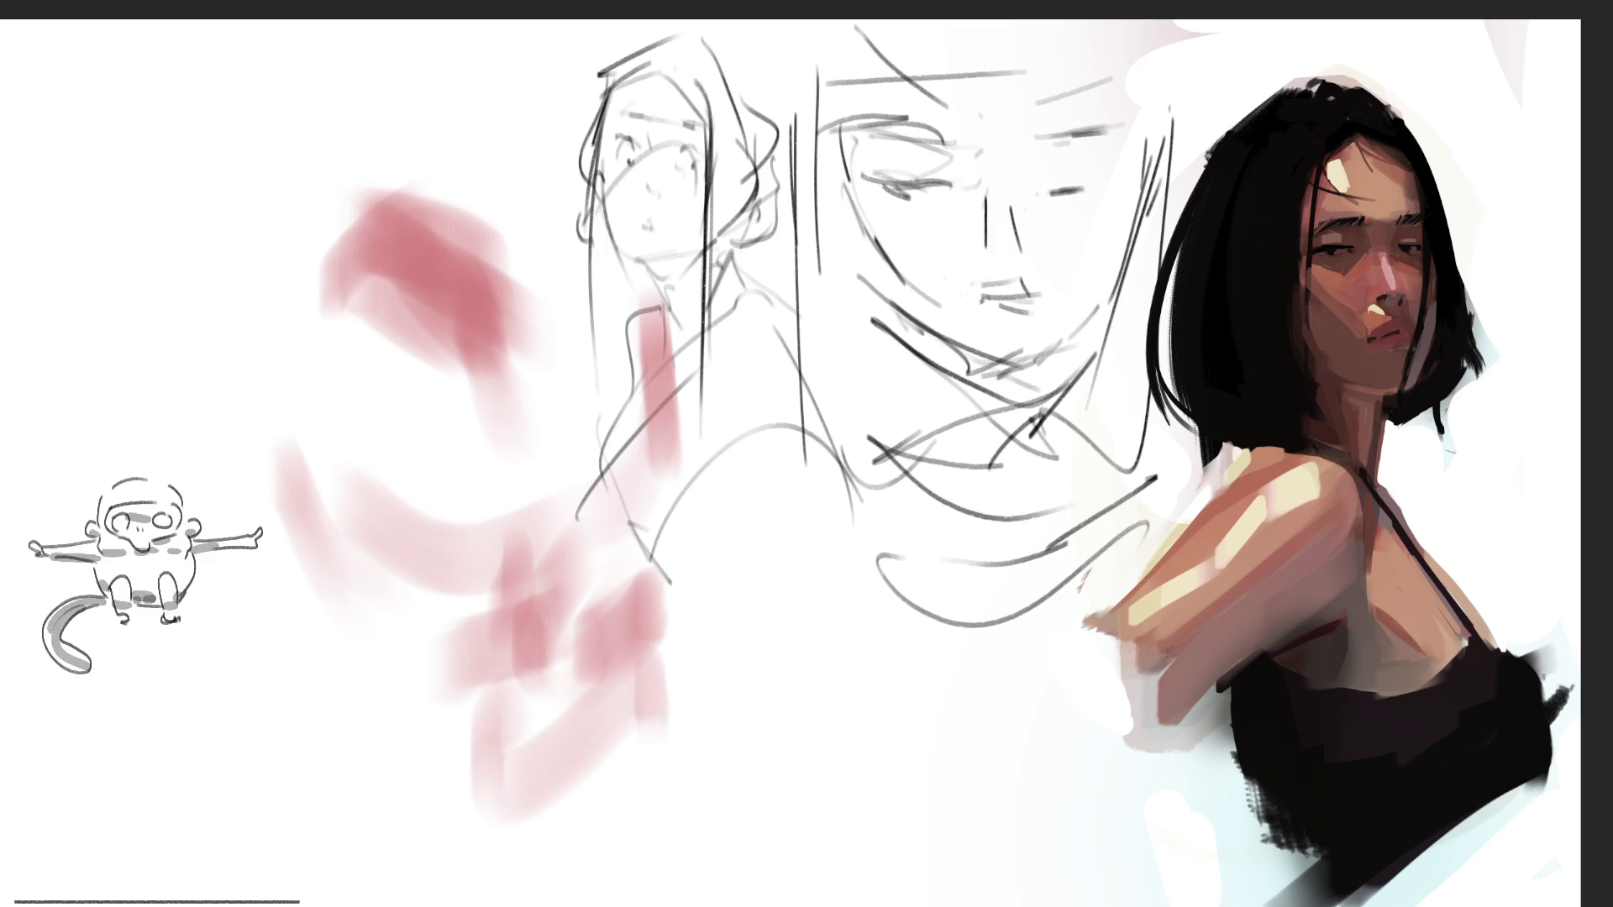
Smear grey strokes over the pink area, including a long curve across the top
mouse_move(300, 304)
mouse_down()
mouse_move(425, 529)
mouse_move(496, 453)
mouse_up()
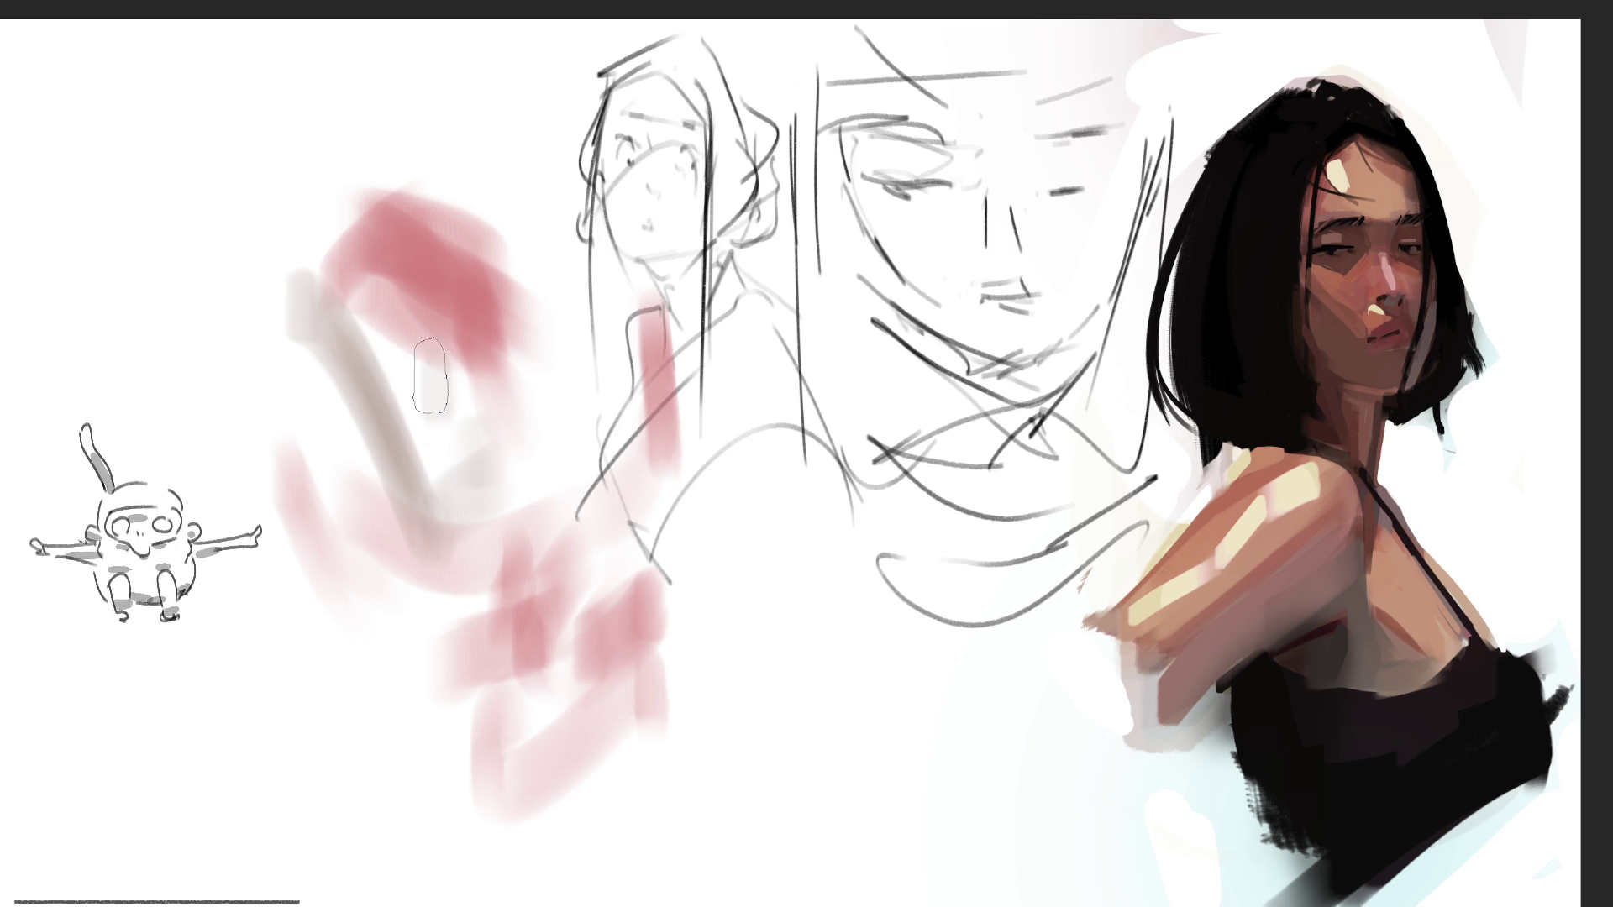
drag(439, 386, 362, 331)
drag(466, 380, 546, 315)
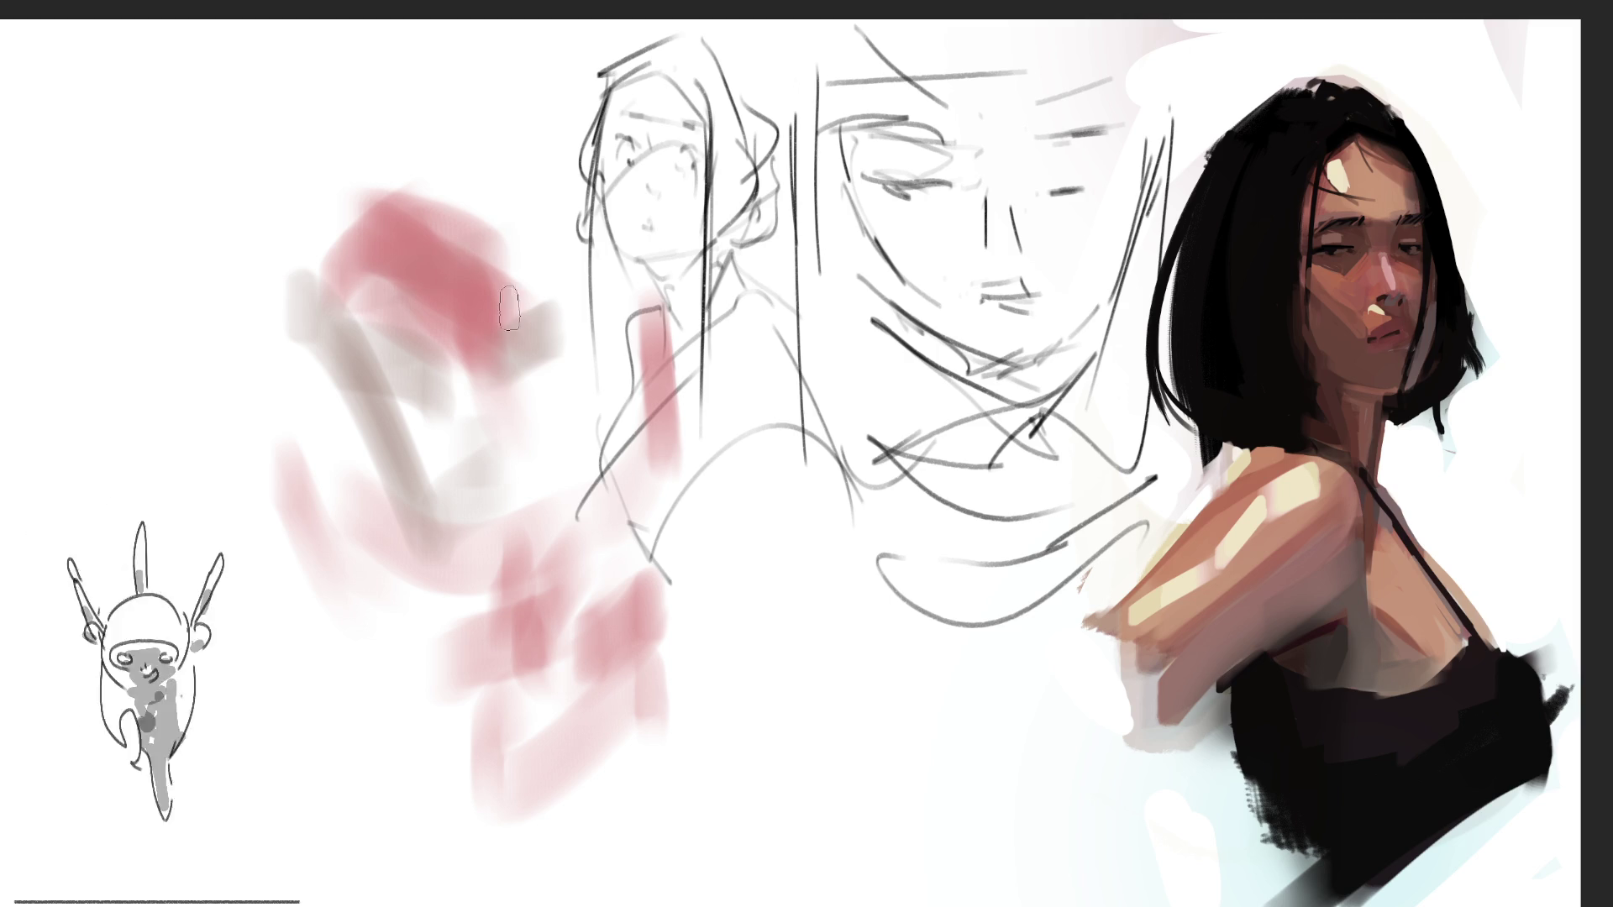
mouse_move(412, 382)
mouse_down()
mouse_move(567, 323)
mouse_move(263, 425)
mouse_up()
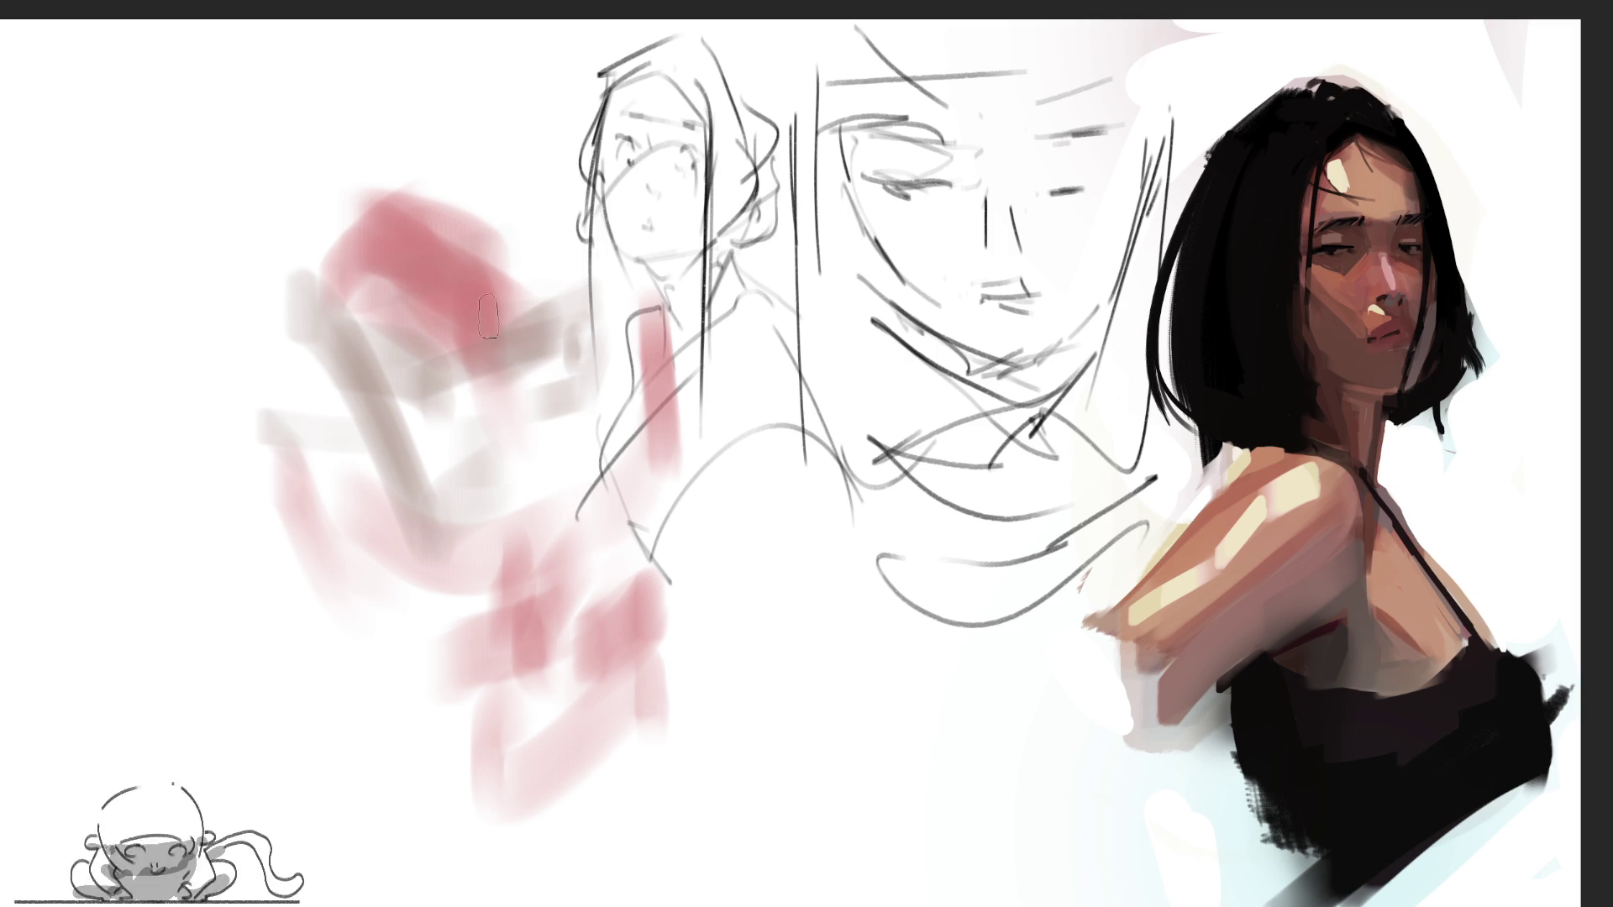
mouse_move(311, 193)
mouse_down()
mouse_move(466, 449)
mouse_move(441, 412)
mouse_up()
drag(294, 147, 485, 164)
mouse_move(215, 84)
mouse_down()
mouse_move(533, 189)
mouse_move(623, 241)
mouse_up()
drag(211, 200, 212, 289)
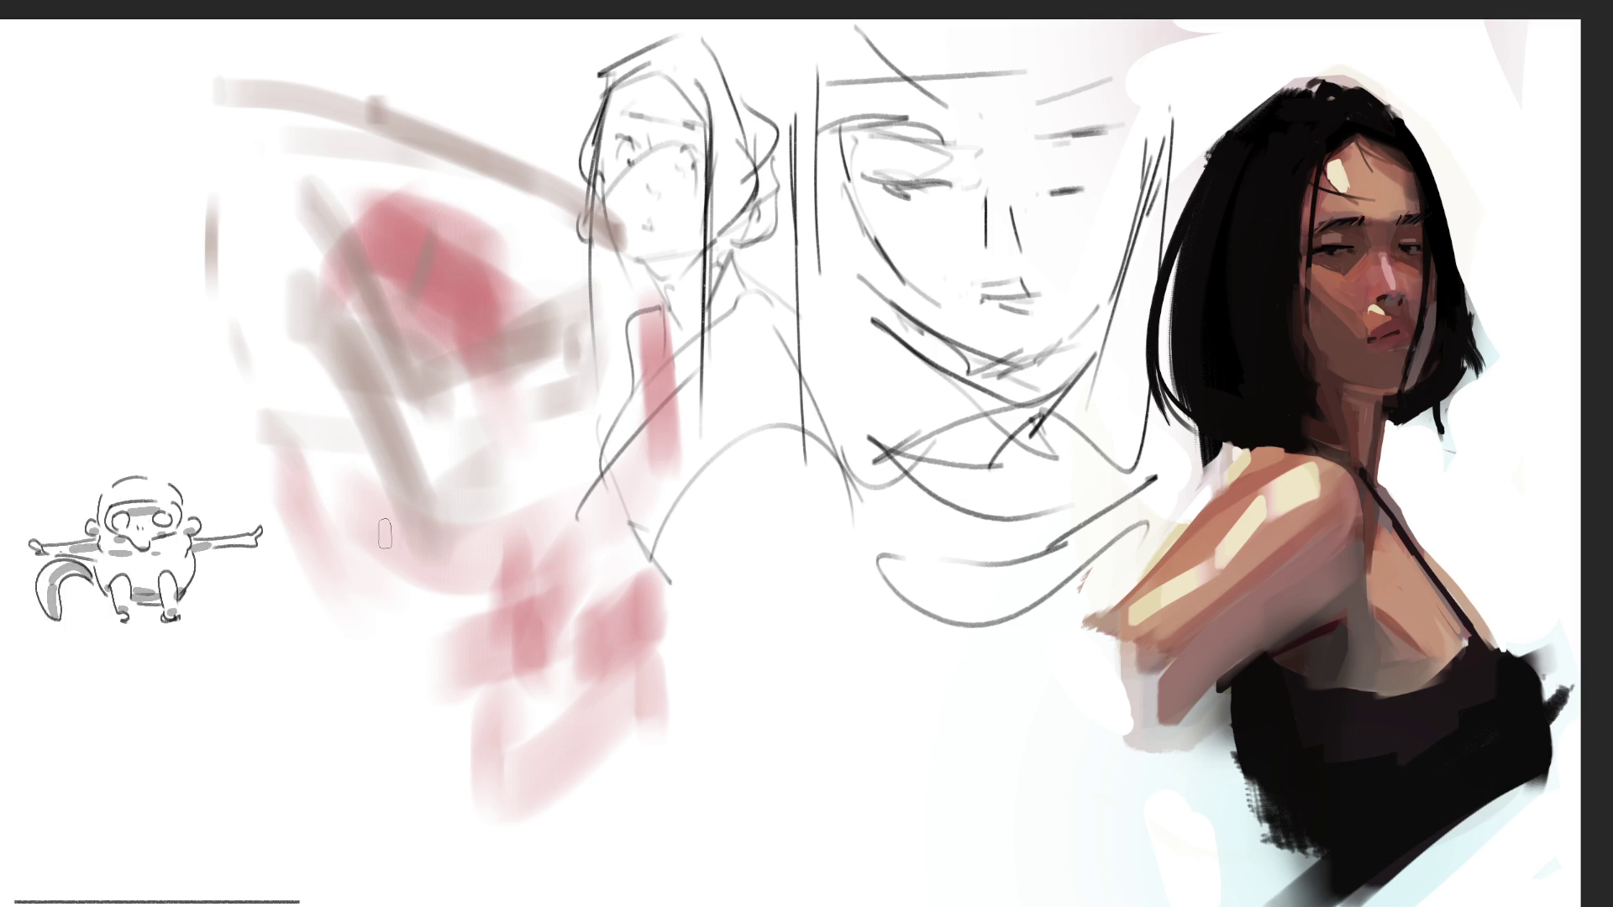
Lay soft grey strokes through the lower pink area, with a long stroke along the bottom
drag(252, 407, 262, 483)
drag(328, 564, 383, 643)
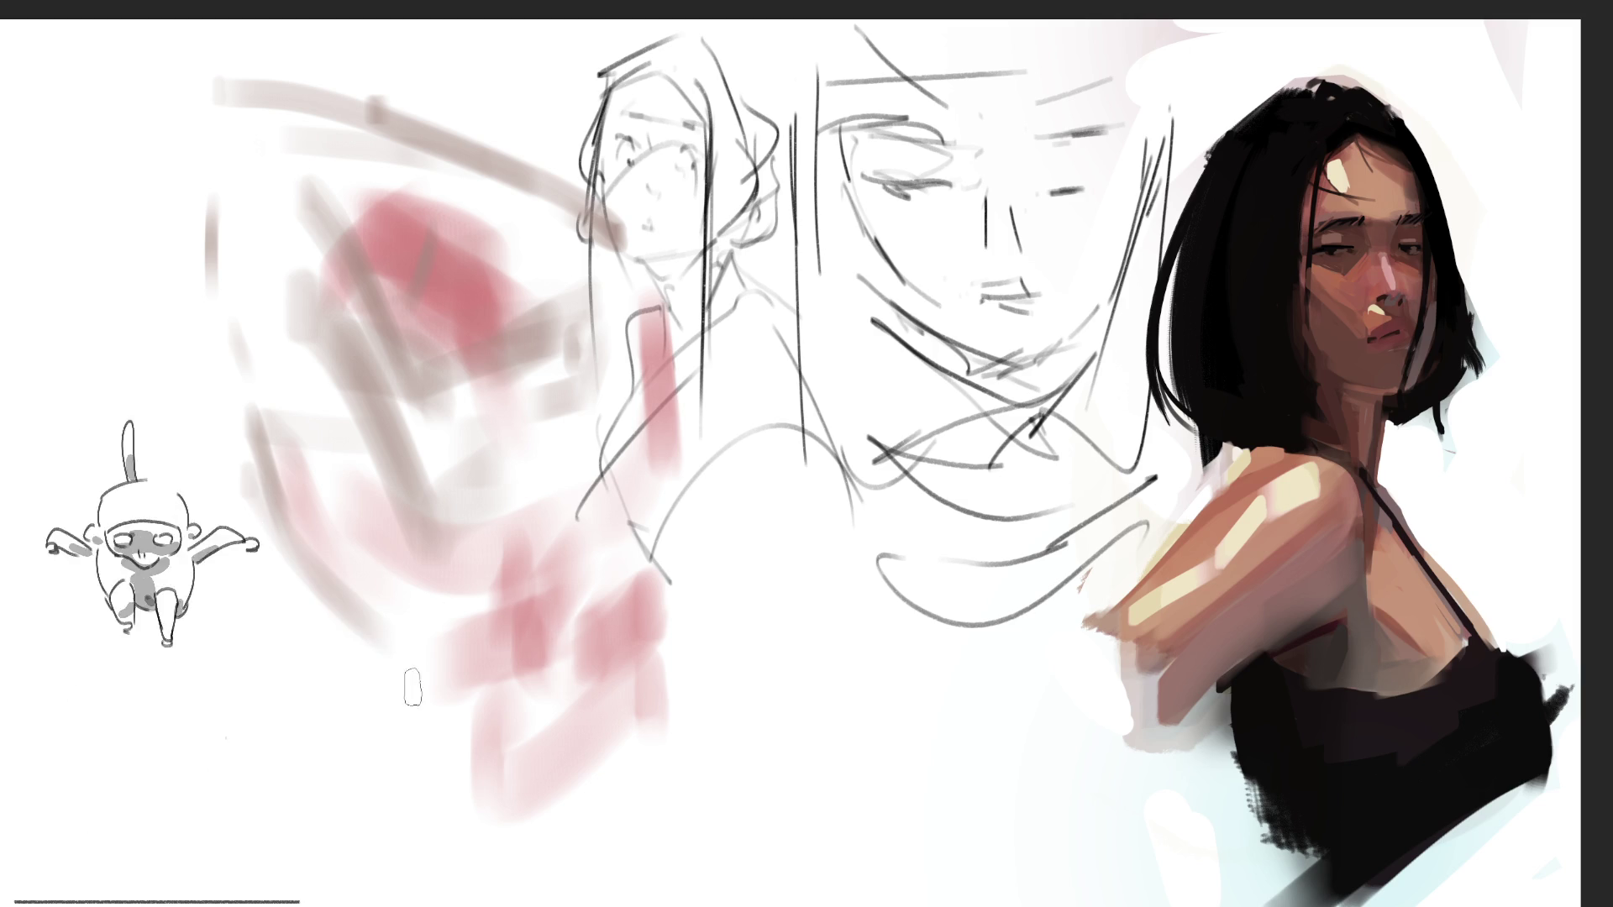
mouse_move(458, 724)
mouse_down()
mouse_move(571, 697)
mouse_move(672, 640)
mouse_up()
drag(724, 511, 695, 573)
mouse_move(653, 684)
mouse_down()
mouse_move(724, 567)
mouse_move(771, 605)
mouse_move(755, 676)
mouse_up()
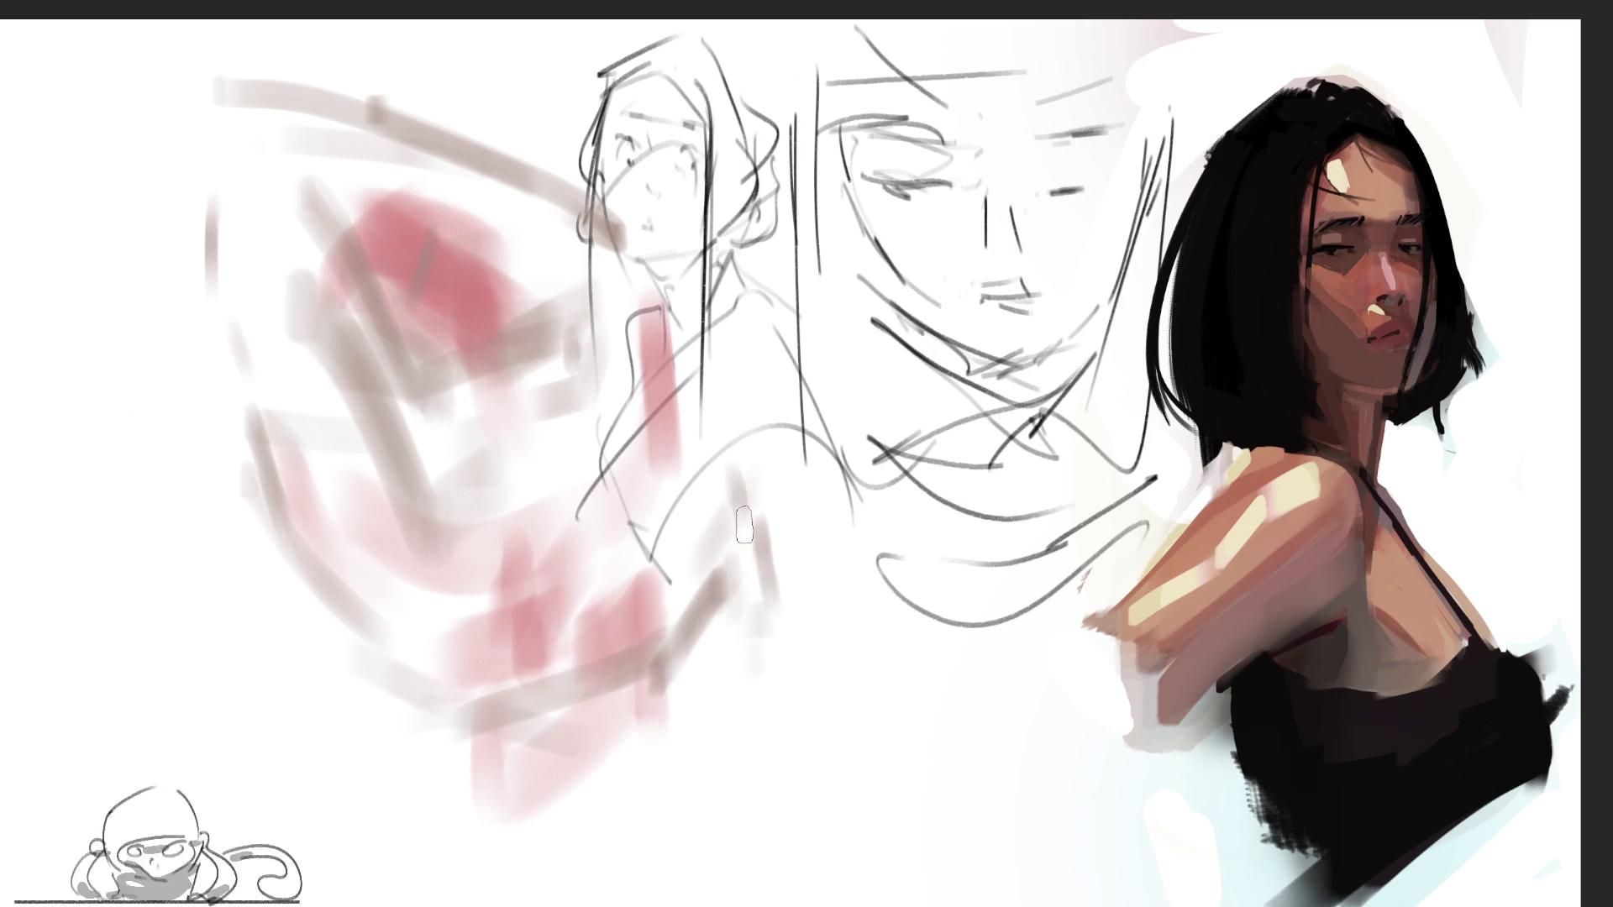
Build a long vertical grey-brown stroke, reinforce the top-left arc, and paint a dark eyebrow
drag(724, 319, 729, 622)
drag(724, 441, 737, 777)
drag(721, 558, 731, 756)
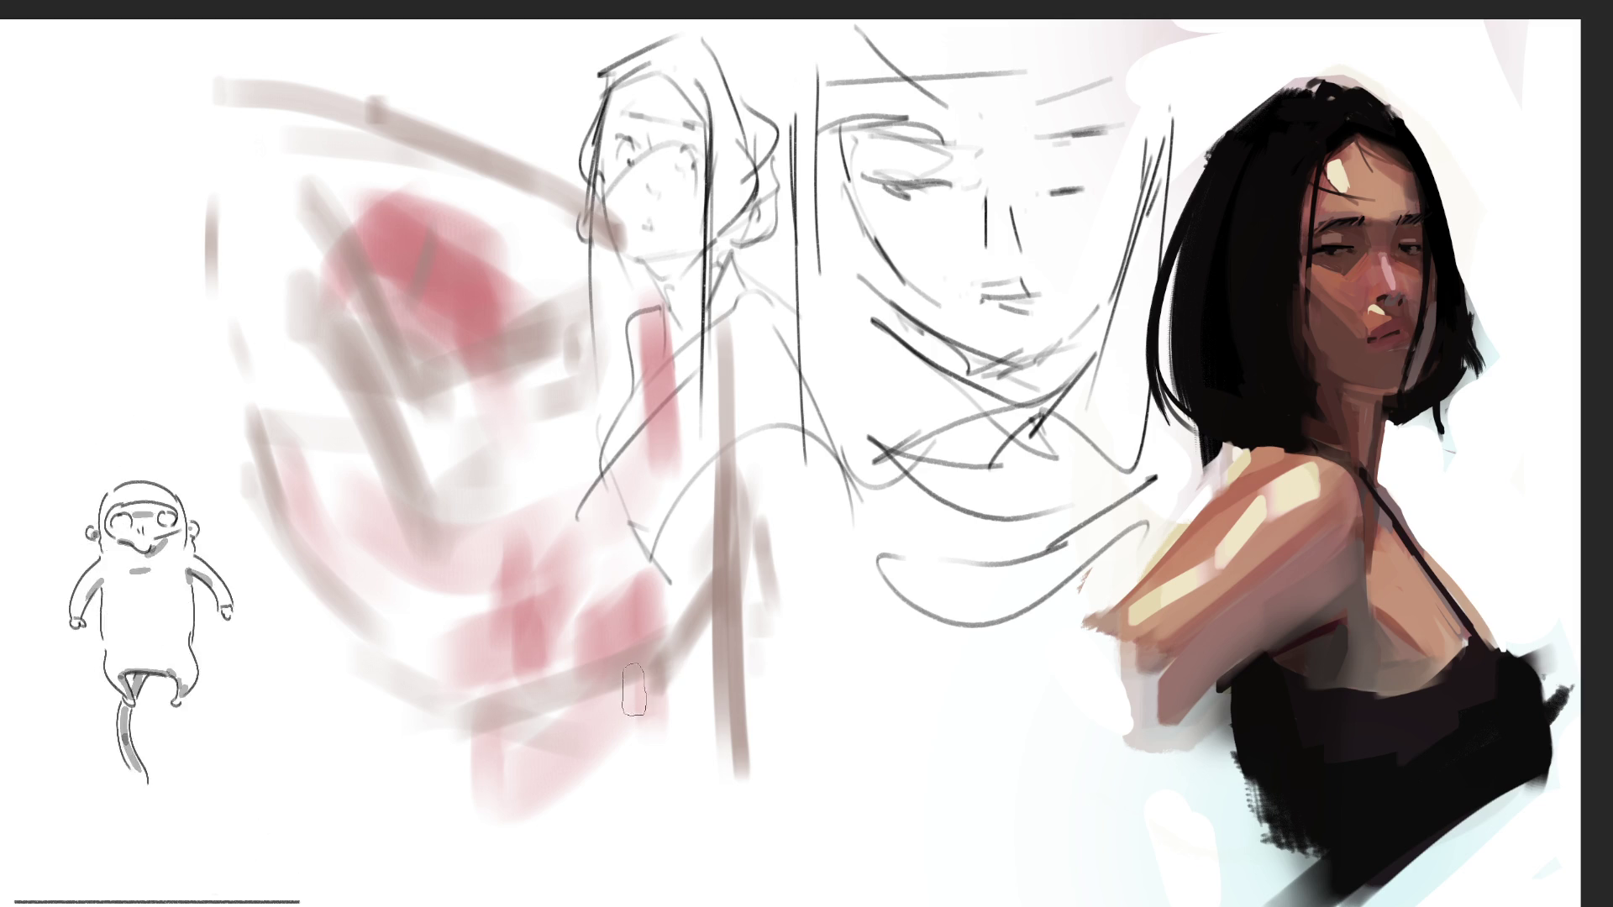
mouse_move(545, 803)
mouse_down()
mouse_move(722, 534)
mouse_move(731, 752)
mouse_up()
drag(724, 584, 727, 714)
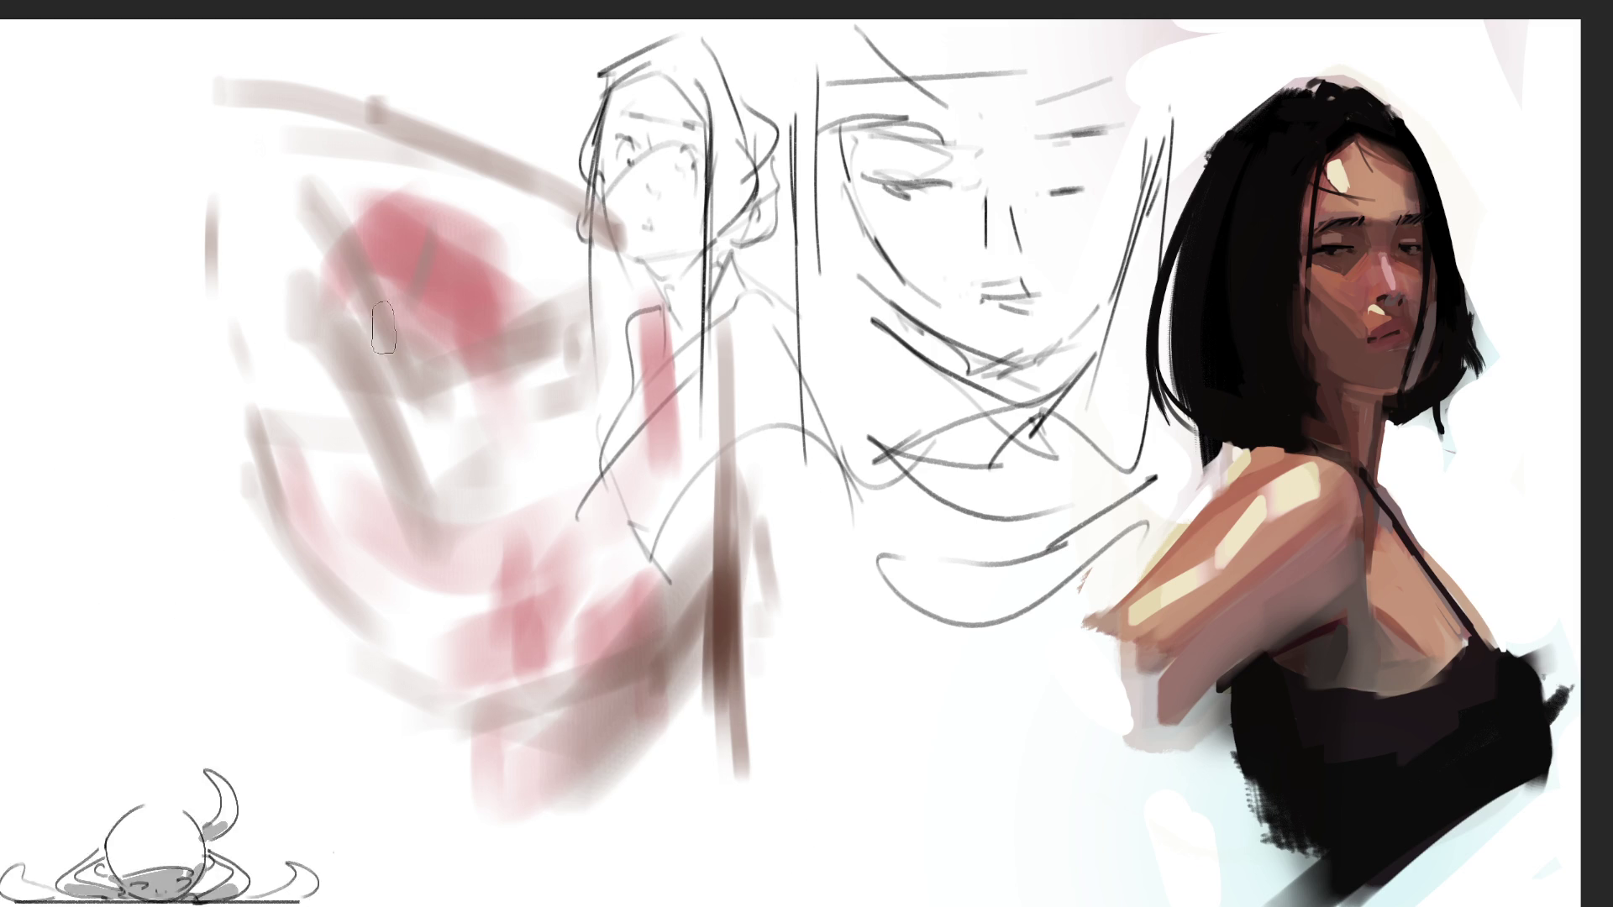
drag(212, 91, 382, 336)
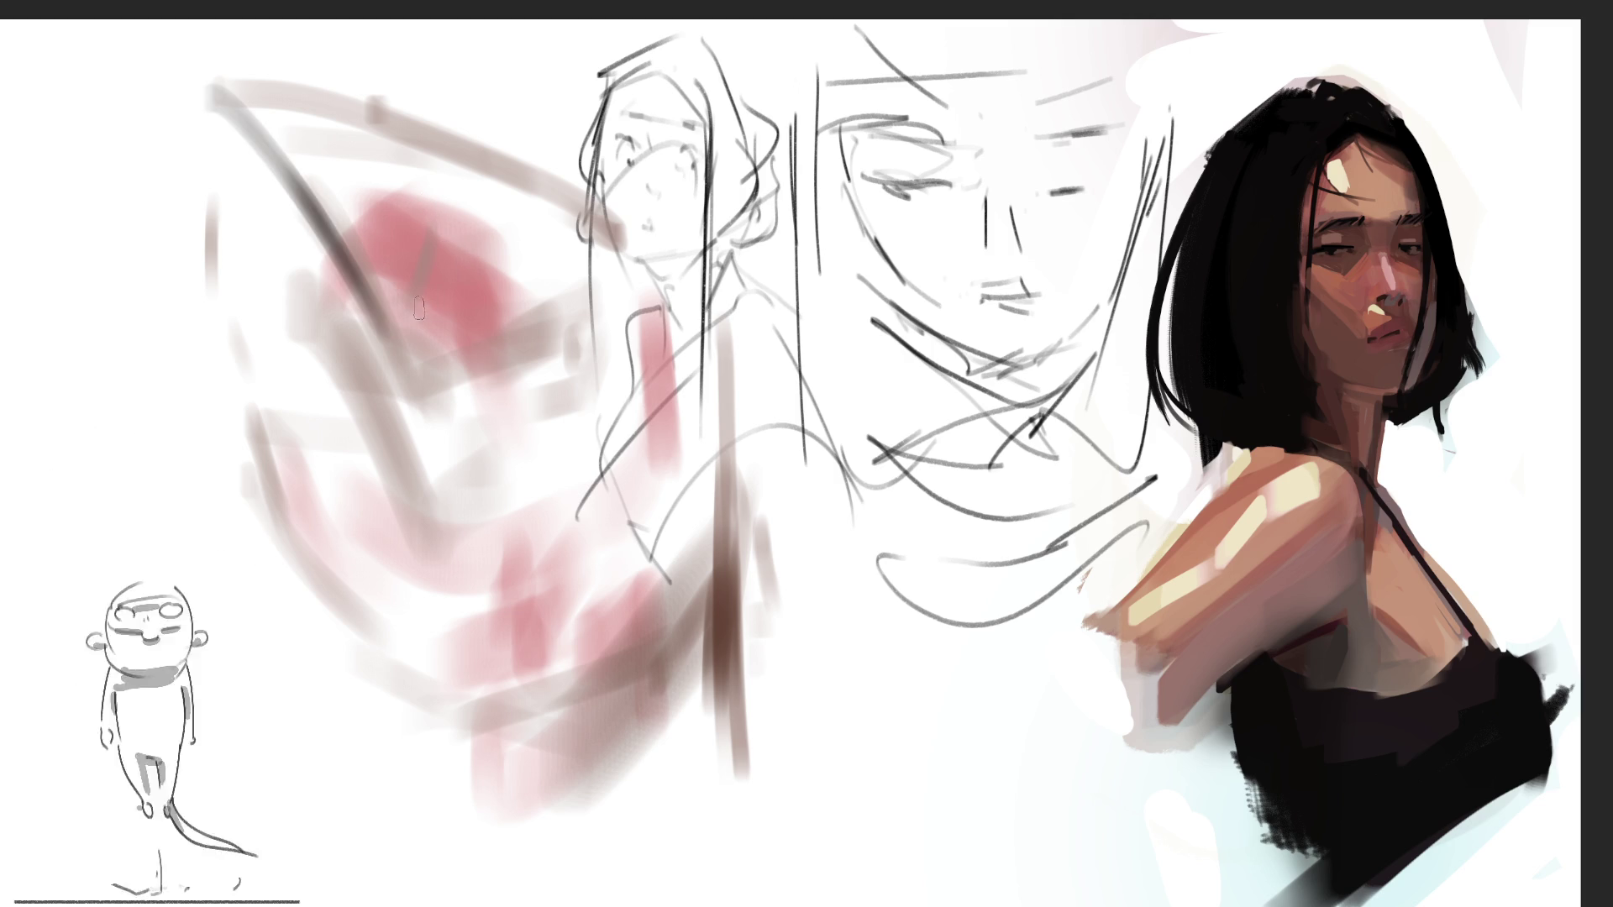
drag(396, 318, 528, 256)
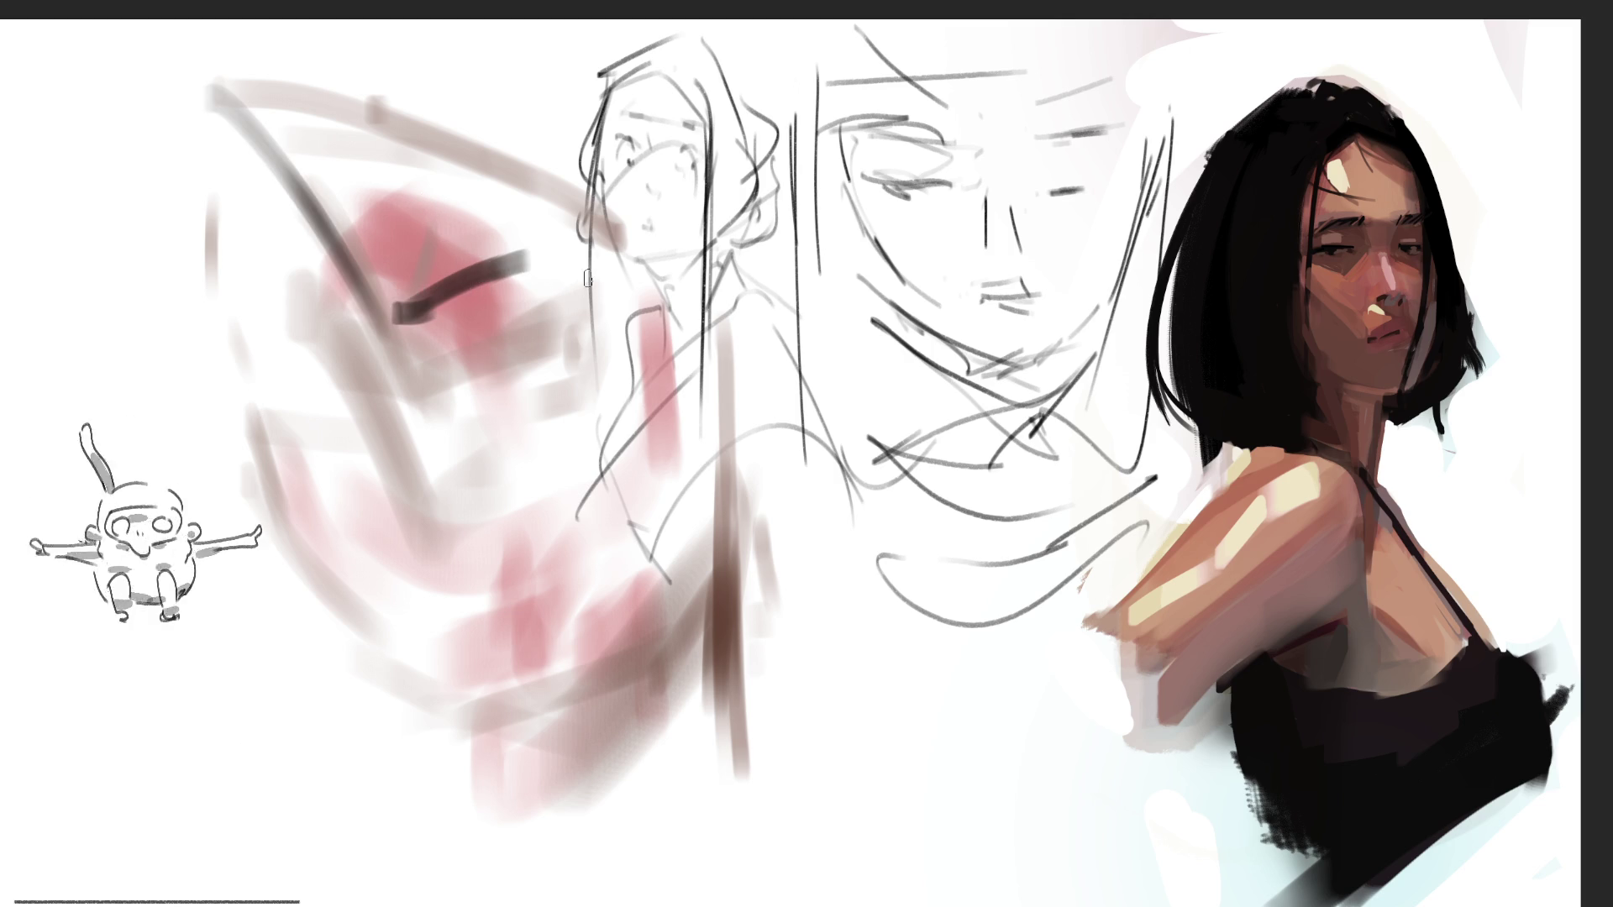
Paint two dark eyes with pupil and lids, a grey lower face edge, then pink tones
drag(569, 338, 563, 368)
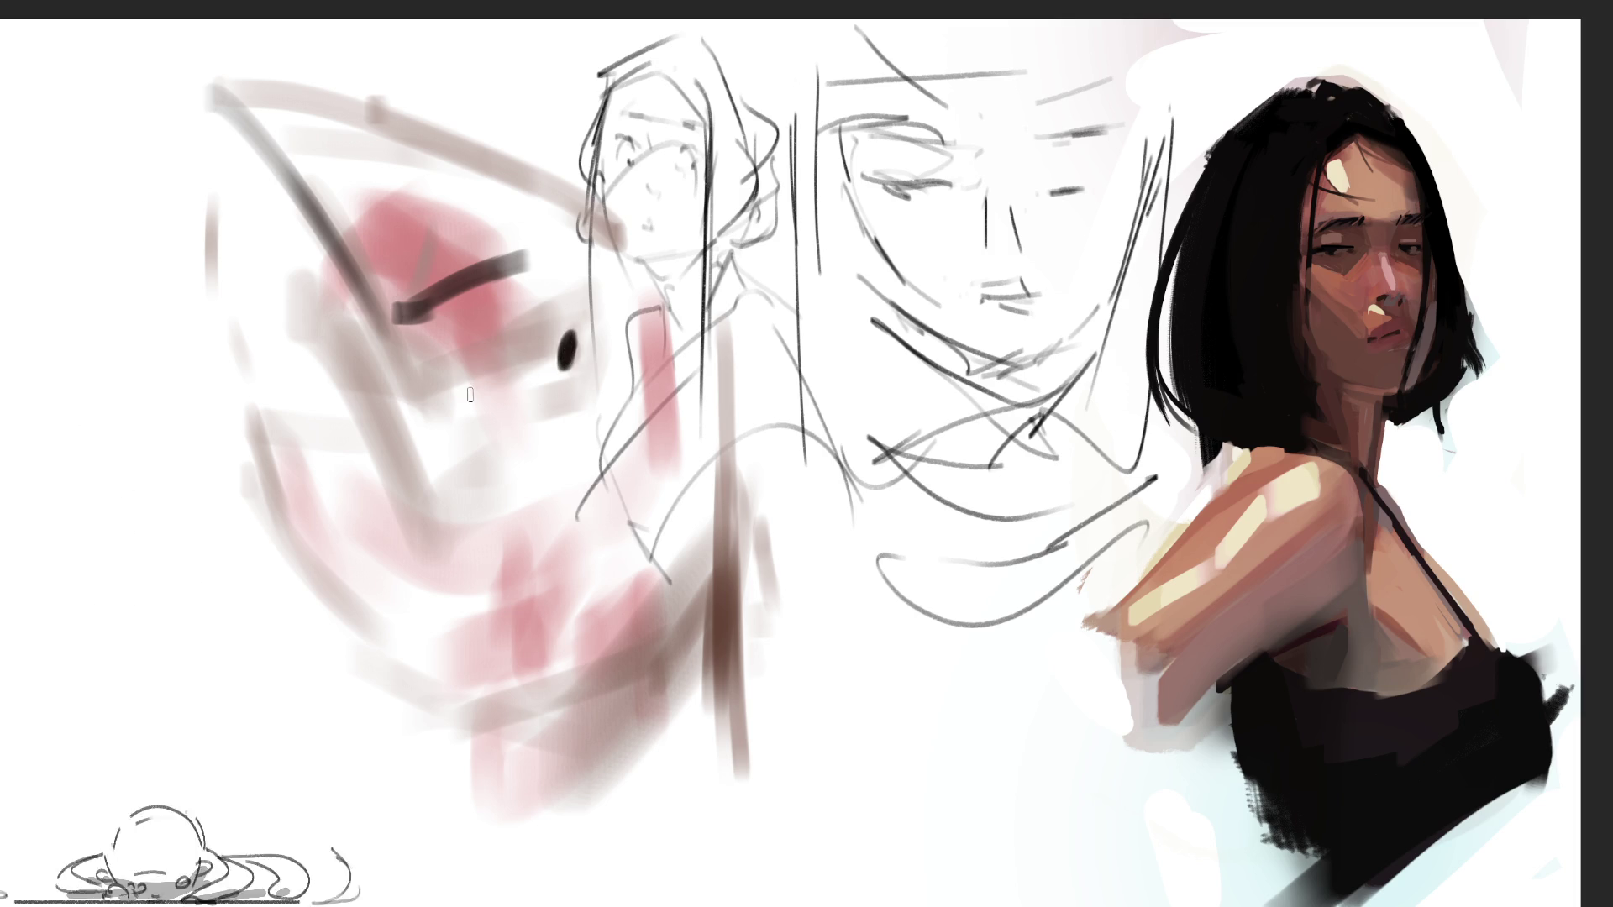
mouse_move(470, 399)
mouse_down()
mouse_move(542, 336)
mouse_move(619, 301)
mouse_up()
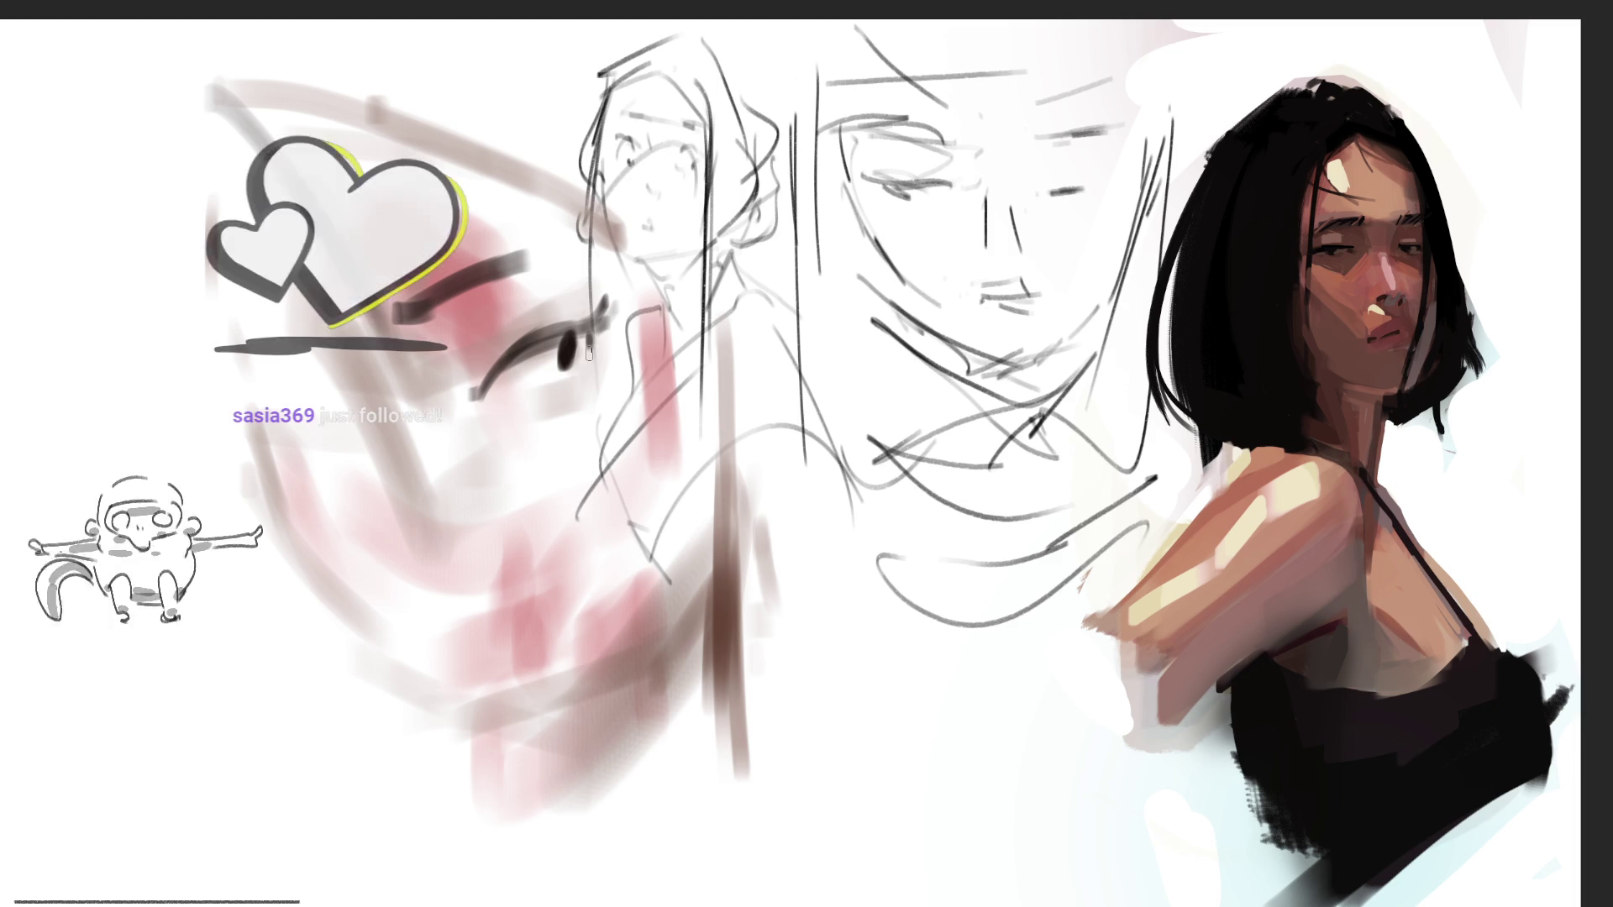
drag(569, 370, 514, 397)
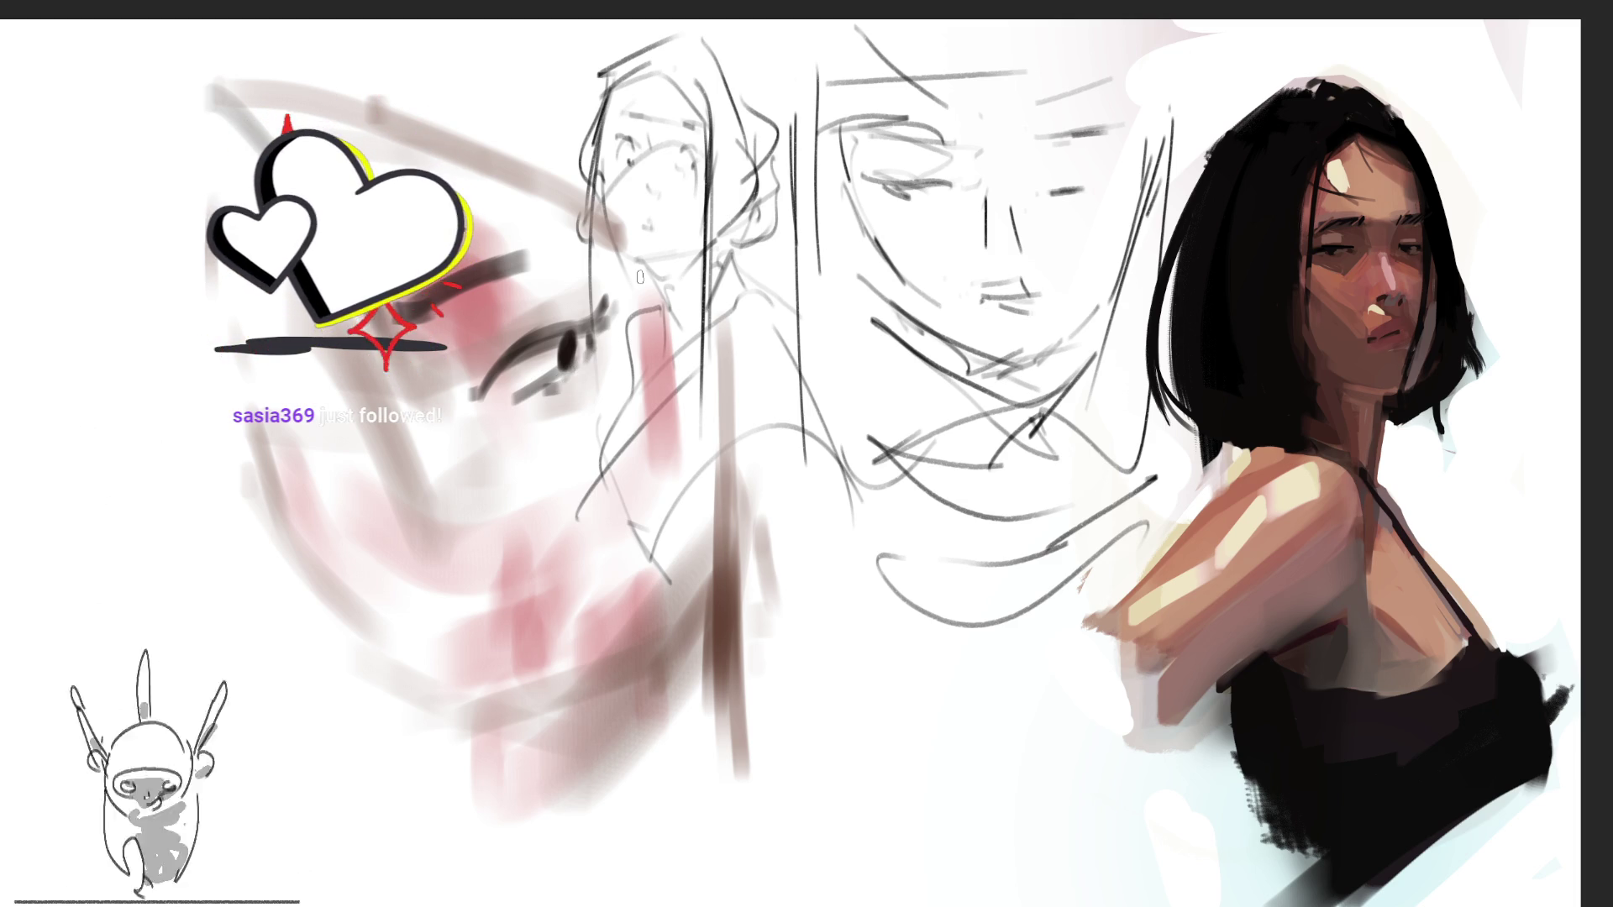
drag(262, 427, 338, 445)
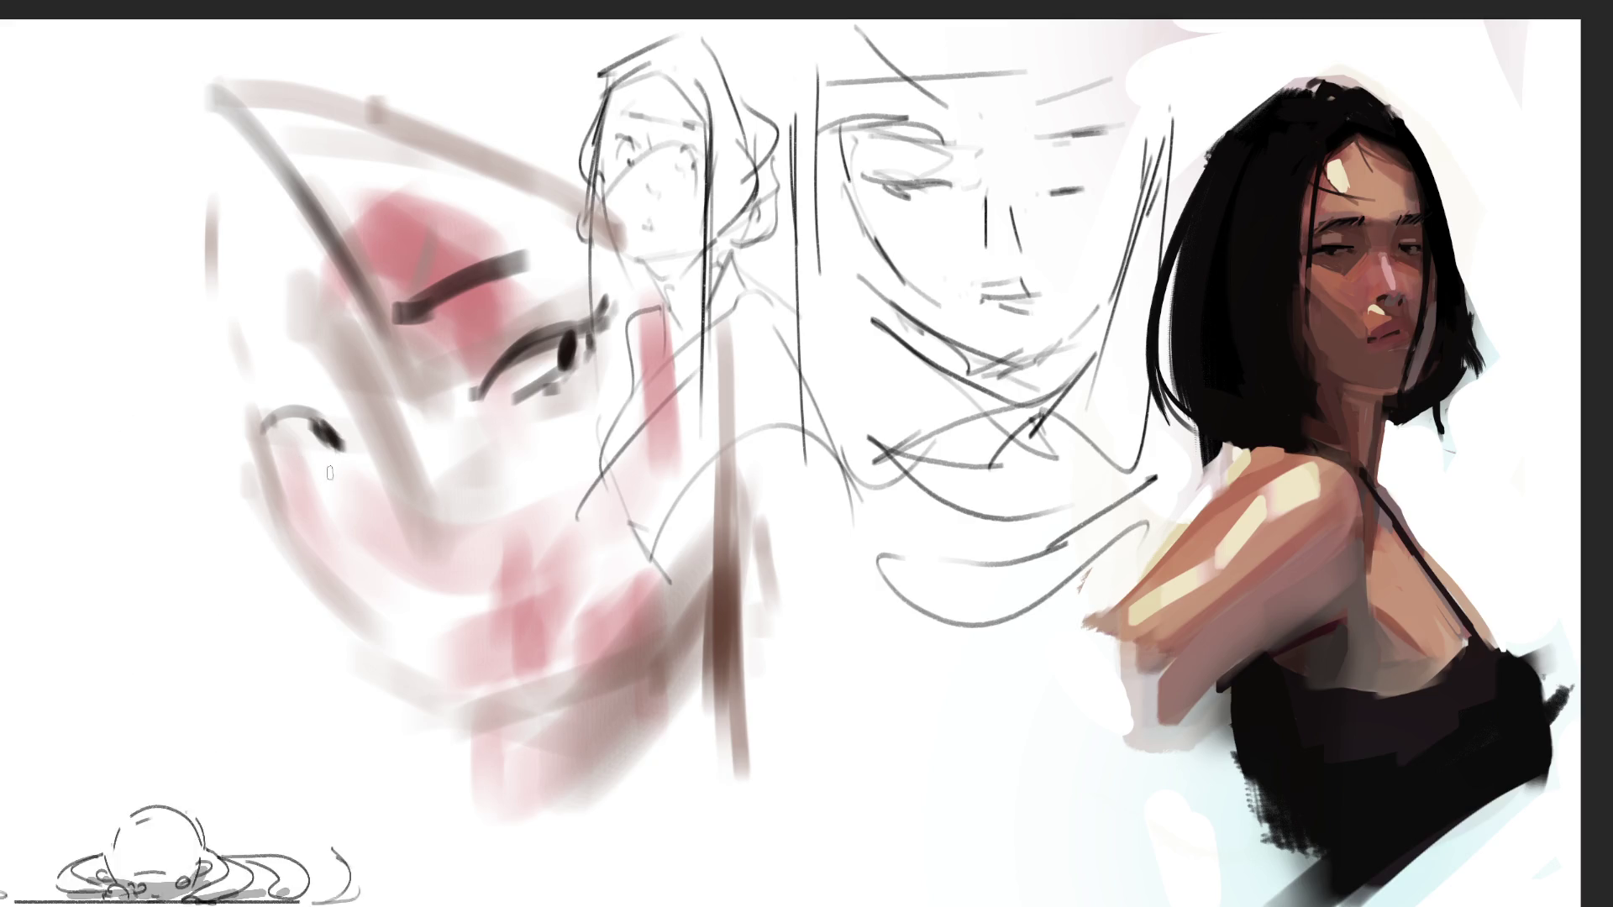
mouse_move(283, 451)
mouse_down()
mouse_move(267, 445)
mouse_move(277, 416)
mouse_move(303, 416)
mouse_move(252, 537)
mouse_up()
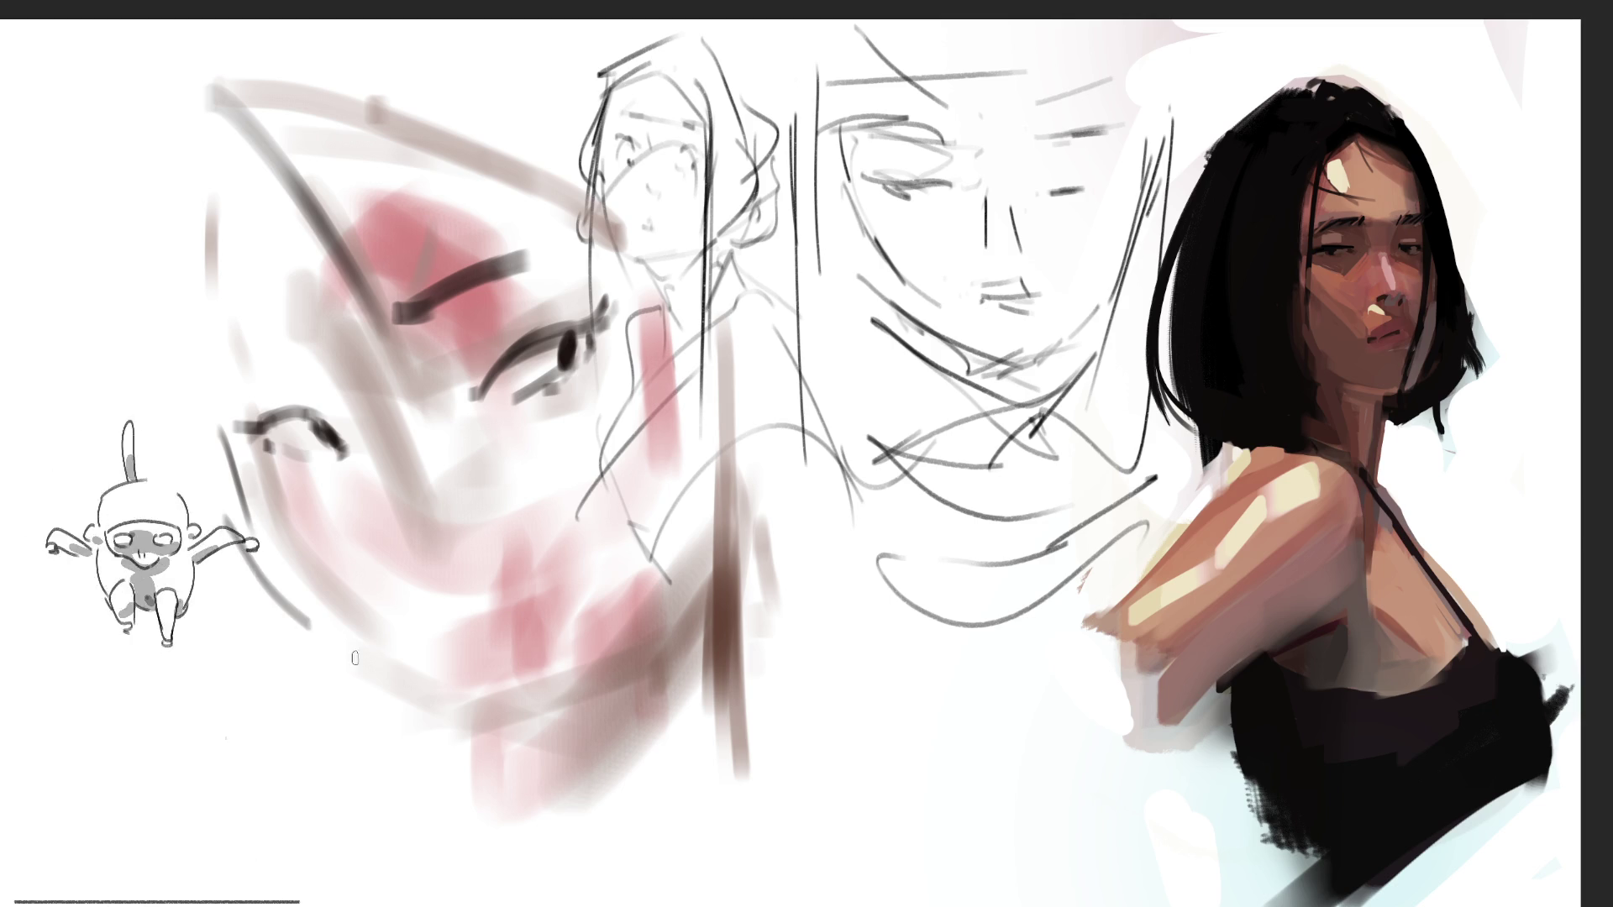
drag(317, 626, 477, 736)
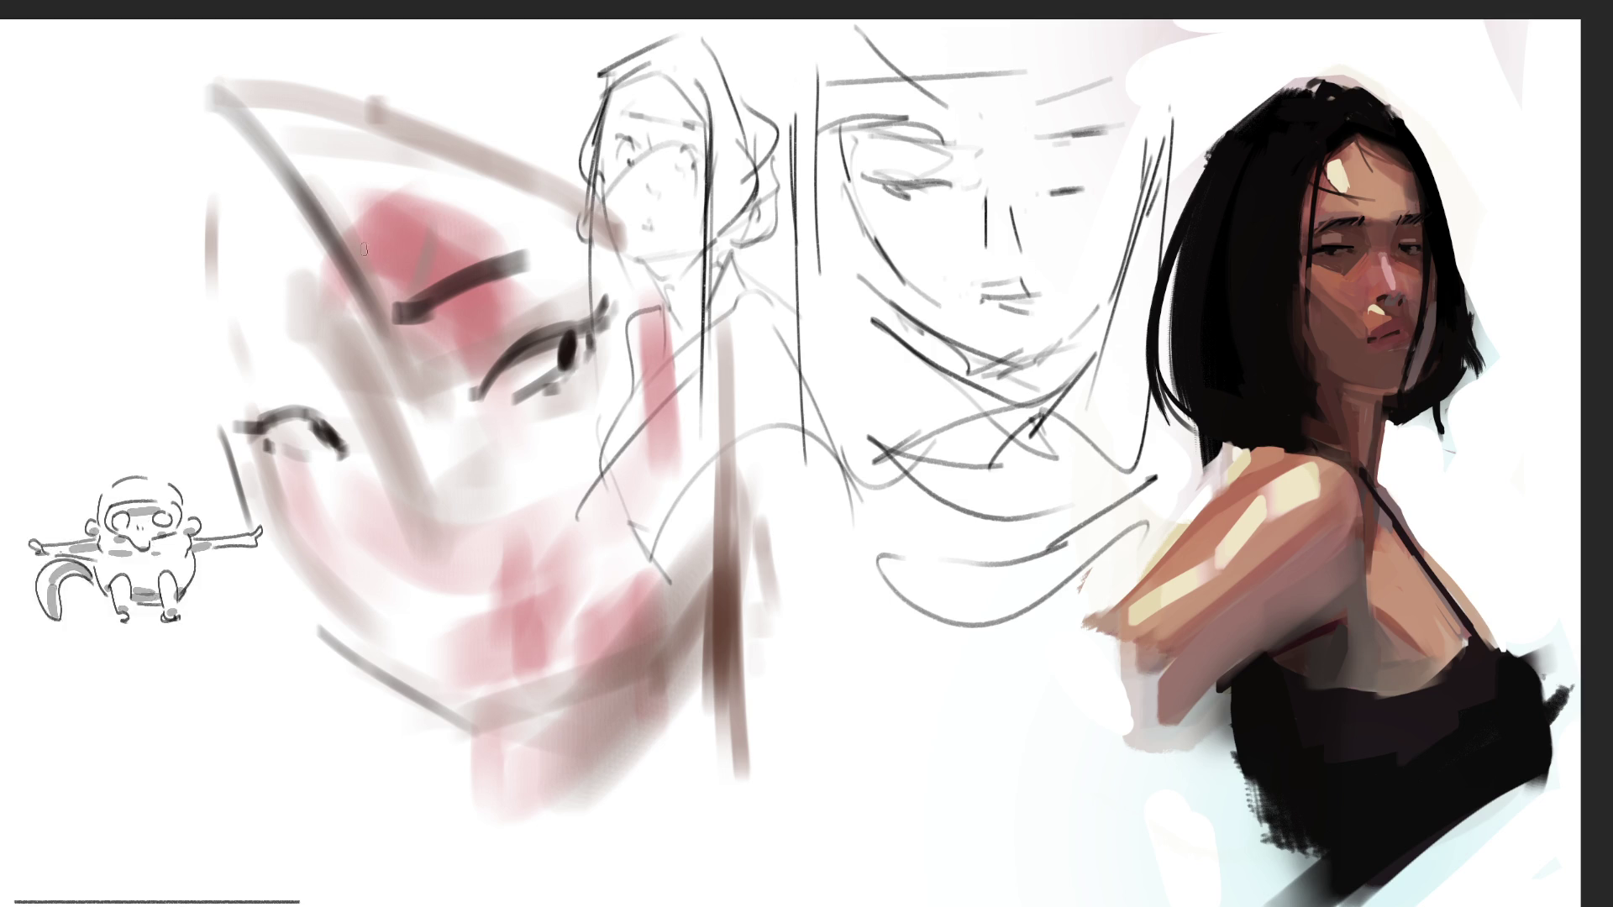
mouse_move(252, 151)
mouse_down()
mouse_move(588, 386)
mouse_move(378, 521)
mouse_move(483, 563)
mouse_move(470, 470)
mouse_move(588, 672)
mouse_move(639, 521)
mouse_up()
Soften the left face with pale pink strokes and hand-letter 'BRB' in black below the sketches
mouse_move(403, 353)
mouse_down()
mouse_move(521, 571)
mouse_move(638, 336)
mouse_move(681, 372)
mouse_move(336, 159)
mouse_move(277, 235)
mouse_move(269, 378)
mouse_move(361, 605)
mouse_move(570, 584)
mouse_move(642, 530)
mouse_move(627, 243)
mouse_move(193, 67)
mouse_up()
drag(195, 180, 198, 353)
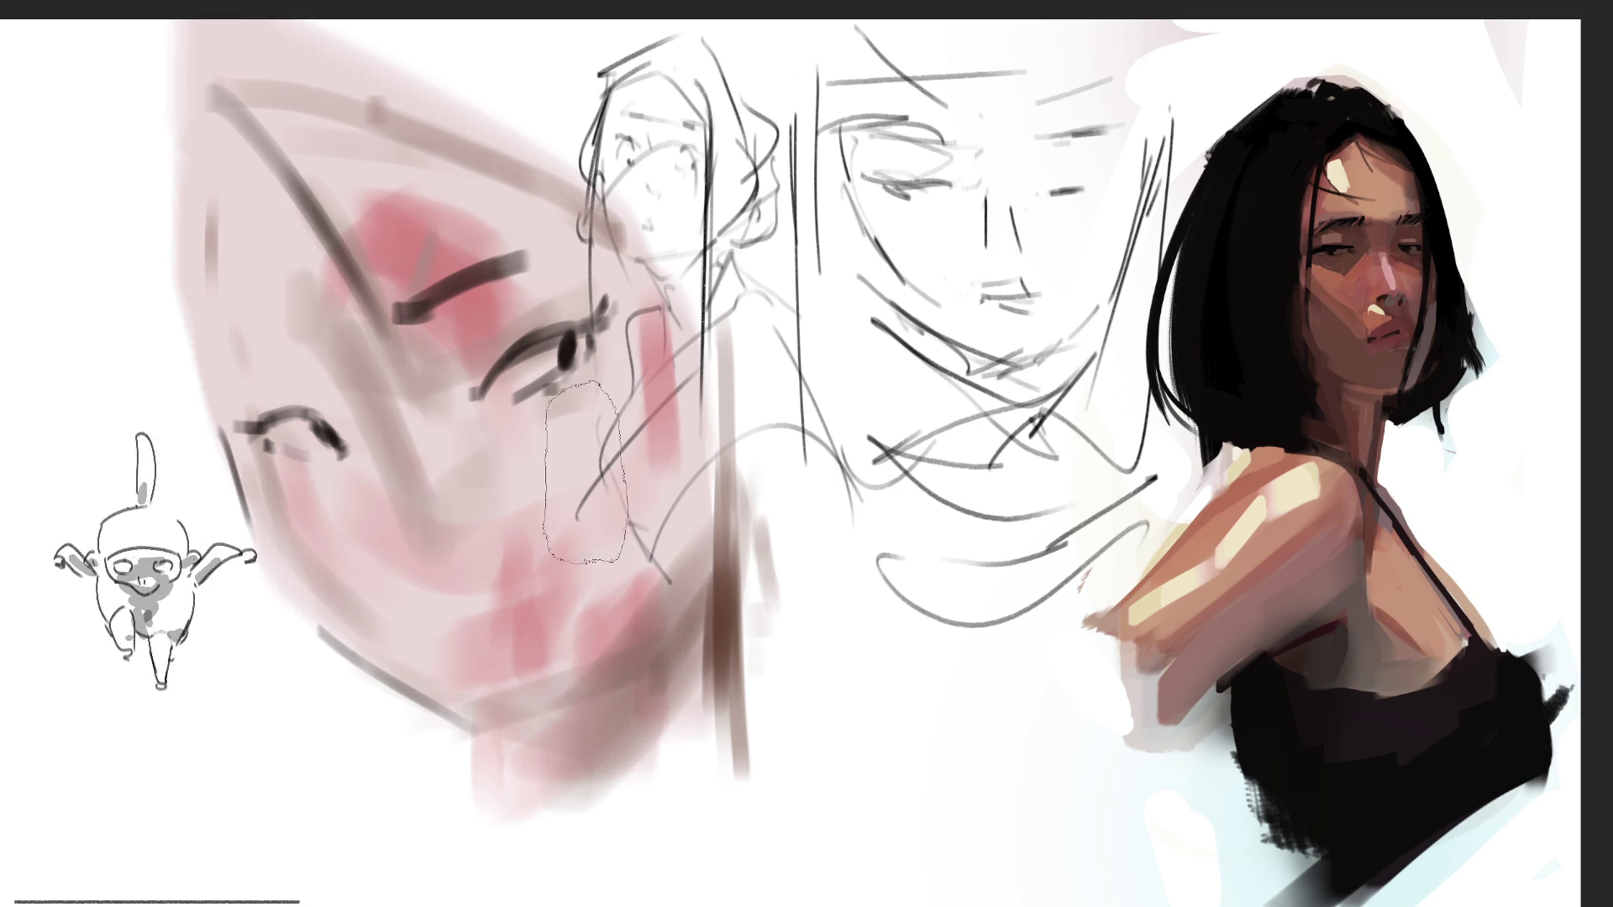
drag(664, 252, 681, 470)
mouse_move(605, 718)
mouse_down()
mouse_move(521, 756)
mouse_move(587, 874)
mouse_move(622, 739)
mouse_move(663, 756)
mouse_up()
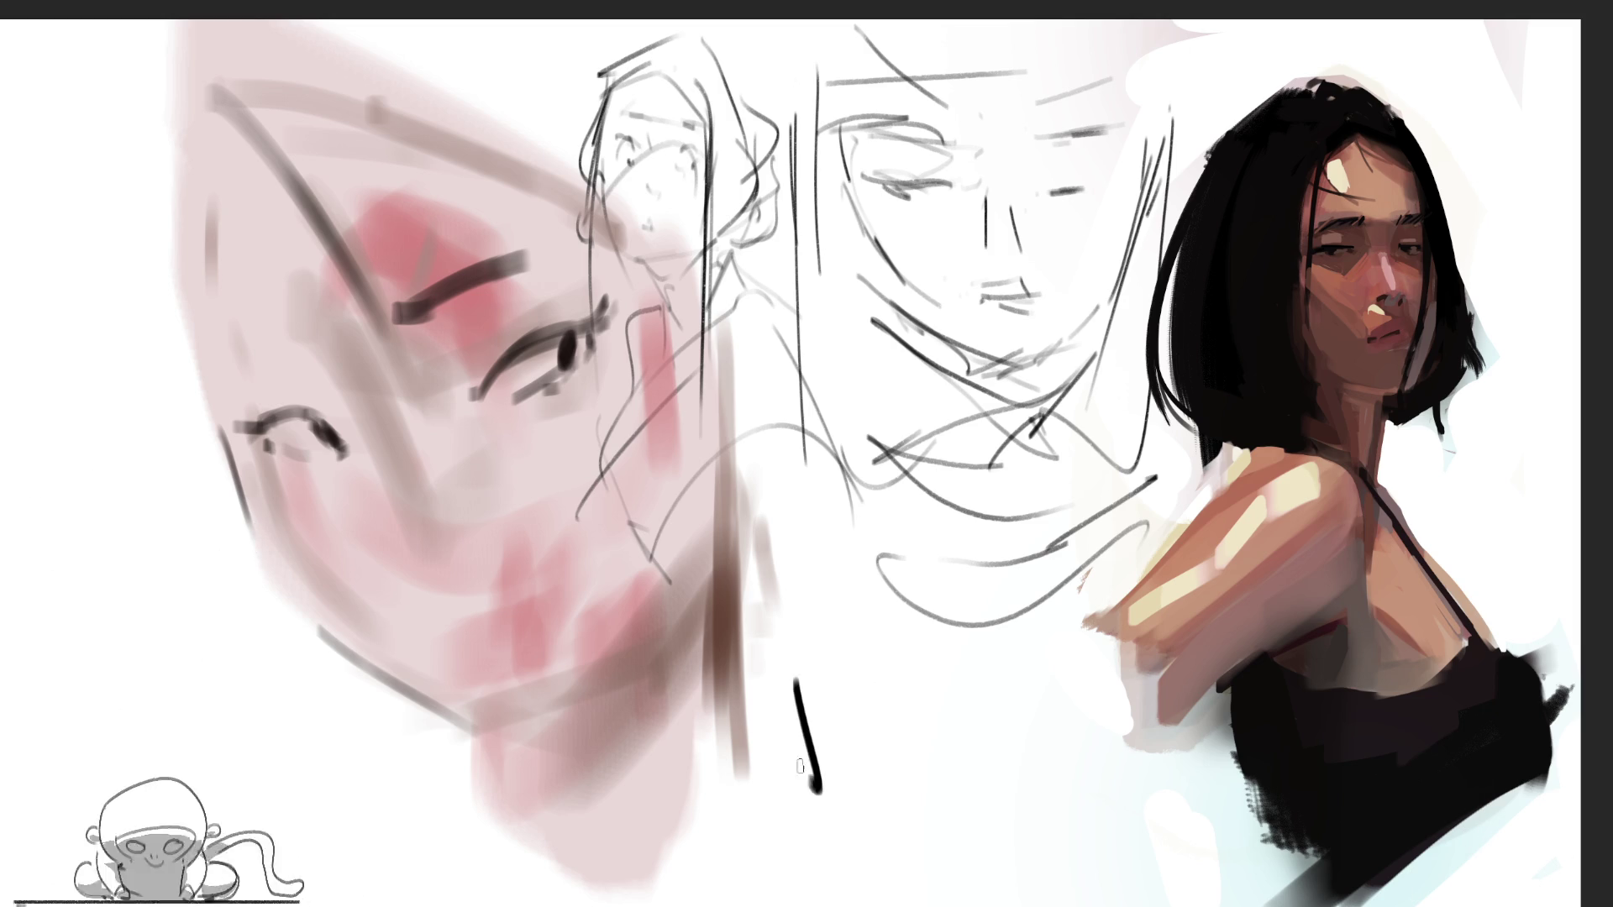
mouse_move(797, 828)
mouse_down()
mouse_move(907, 721)
mouse_move(962, 706)
mouse_move(1064, 815)
mouse_up()
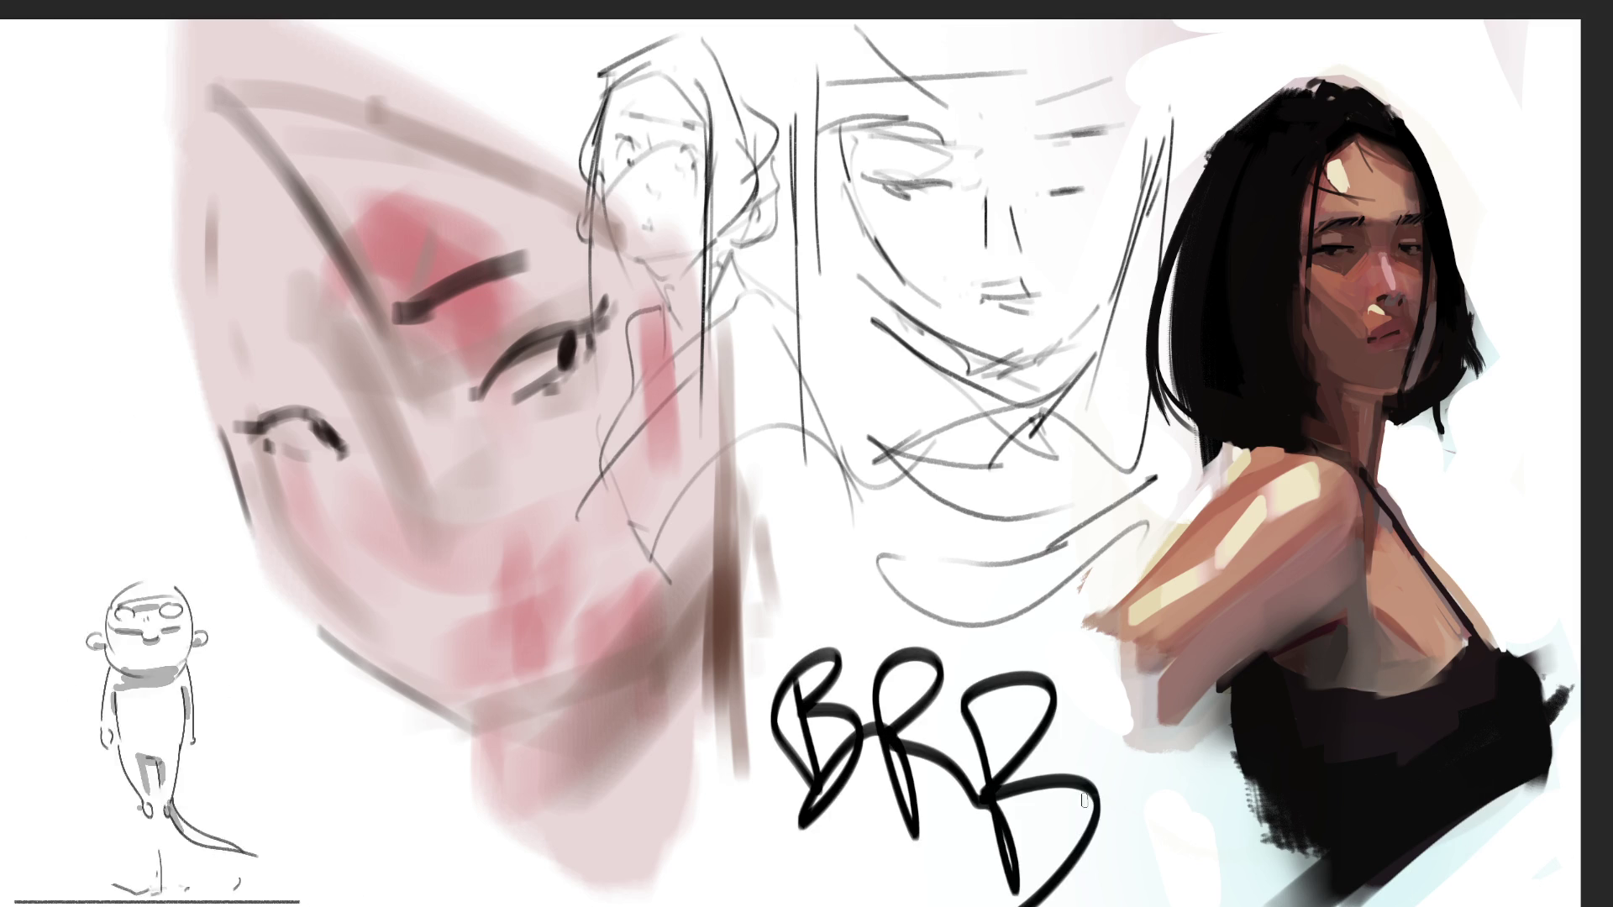
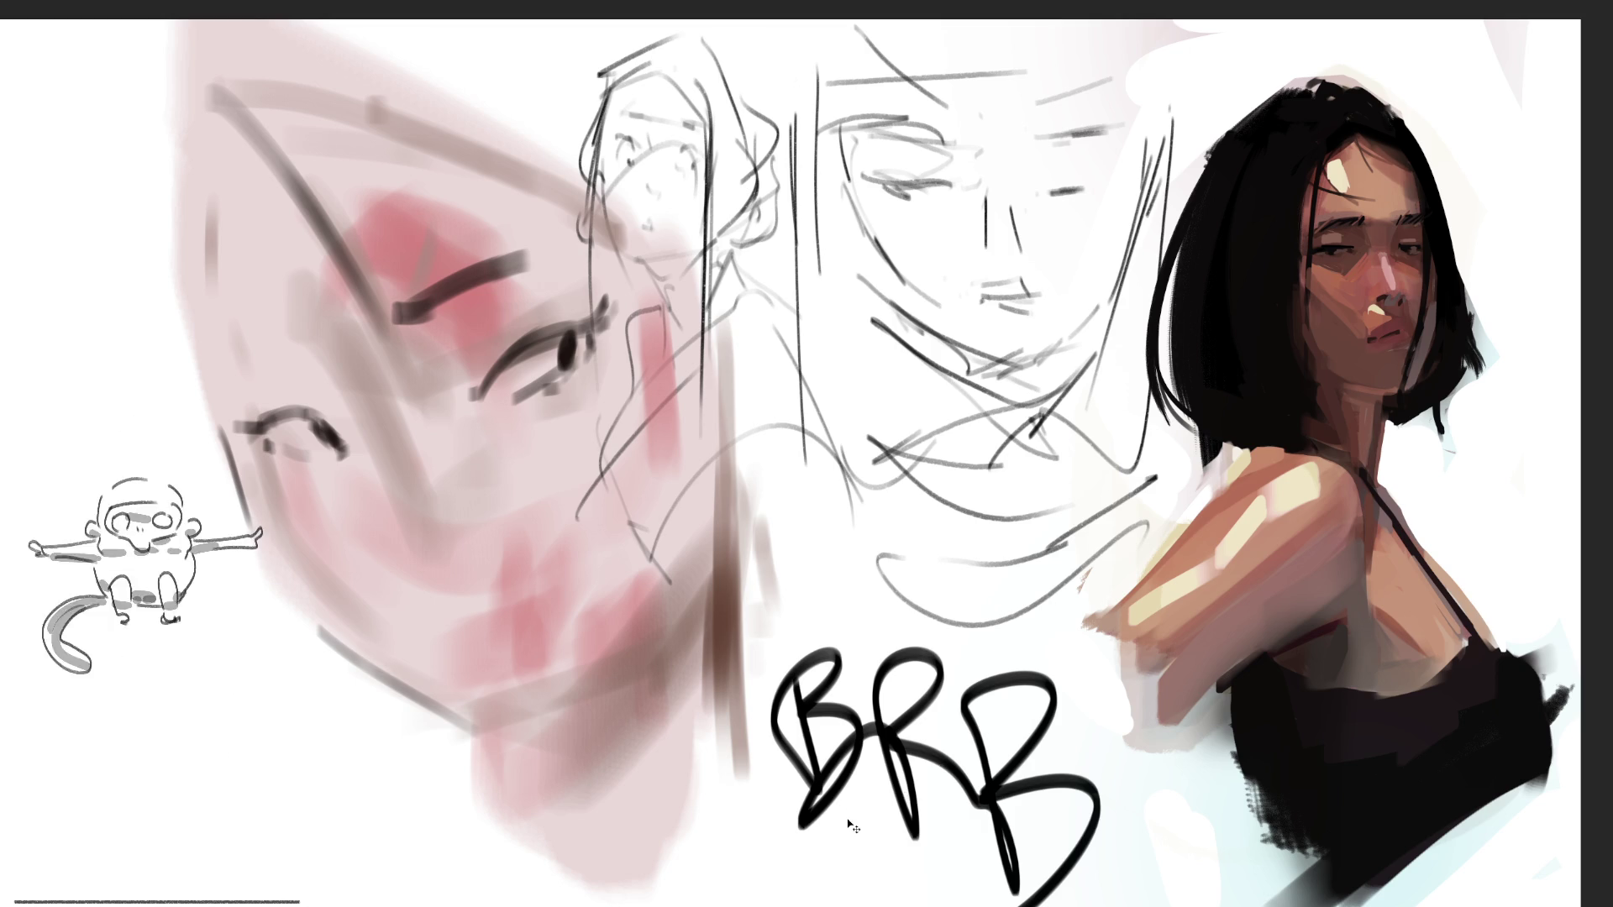
Undo the BRB lettering, then paint a dark stroke along the face's left edge
key(ctrl+z)
key(ctrl+z)
key(ctrl+z)
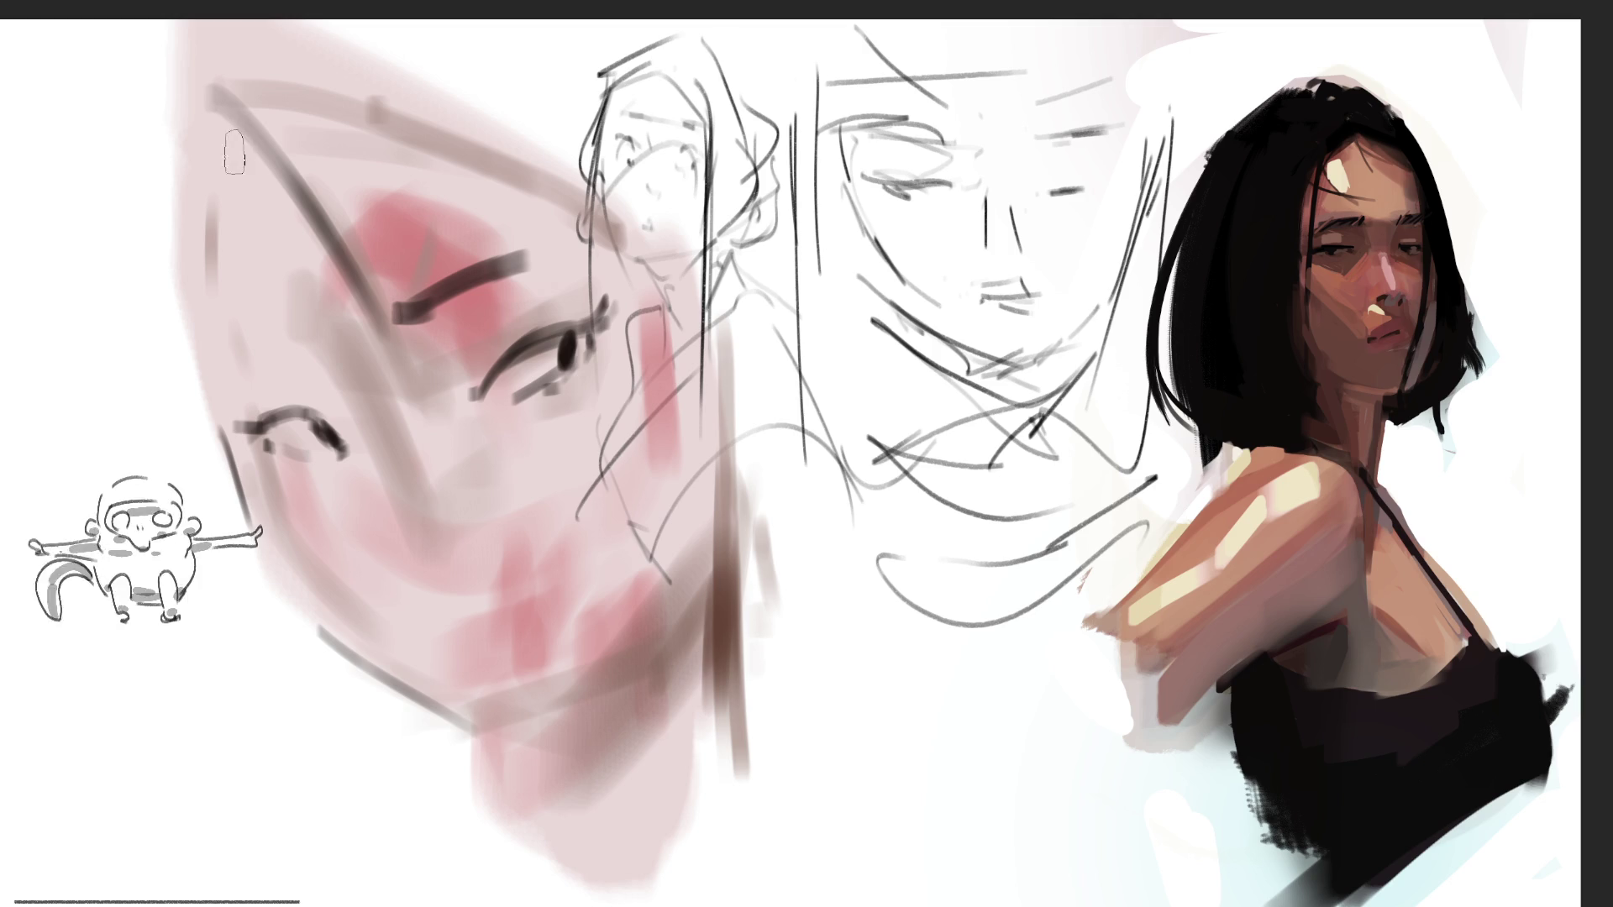
drag(232, 125, 180, 329)
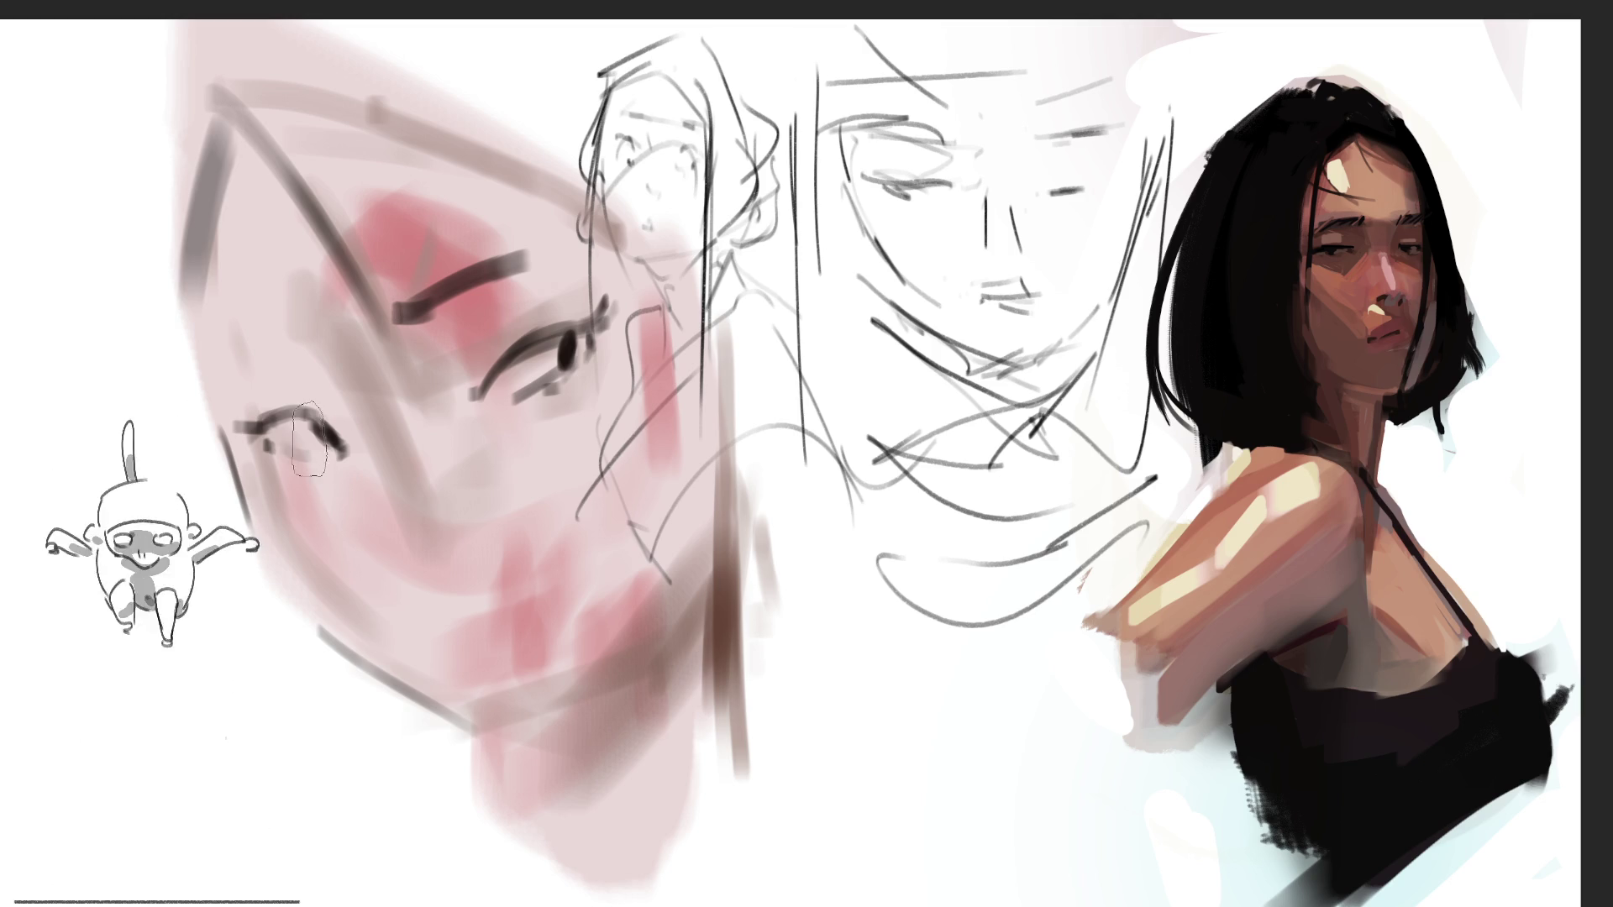
With a larger brush, lay soft grey, olive and mauve-brown tones over the face's left side
key(bracketright)
key(bracketright)
key(bracketright)
drag(241, 242, 243, 336)
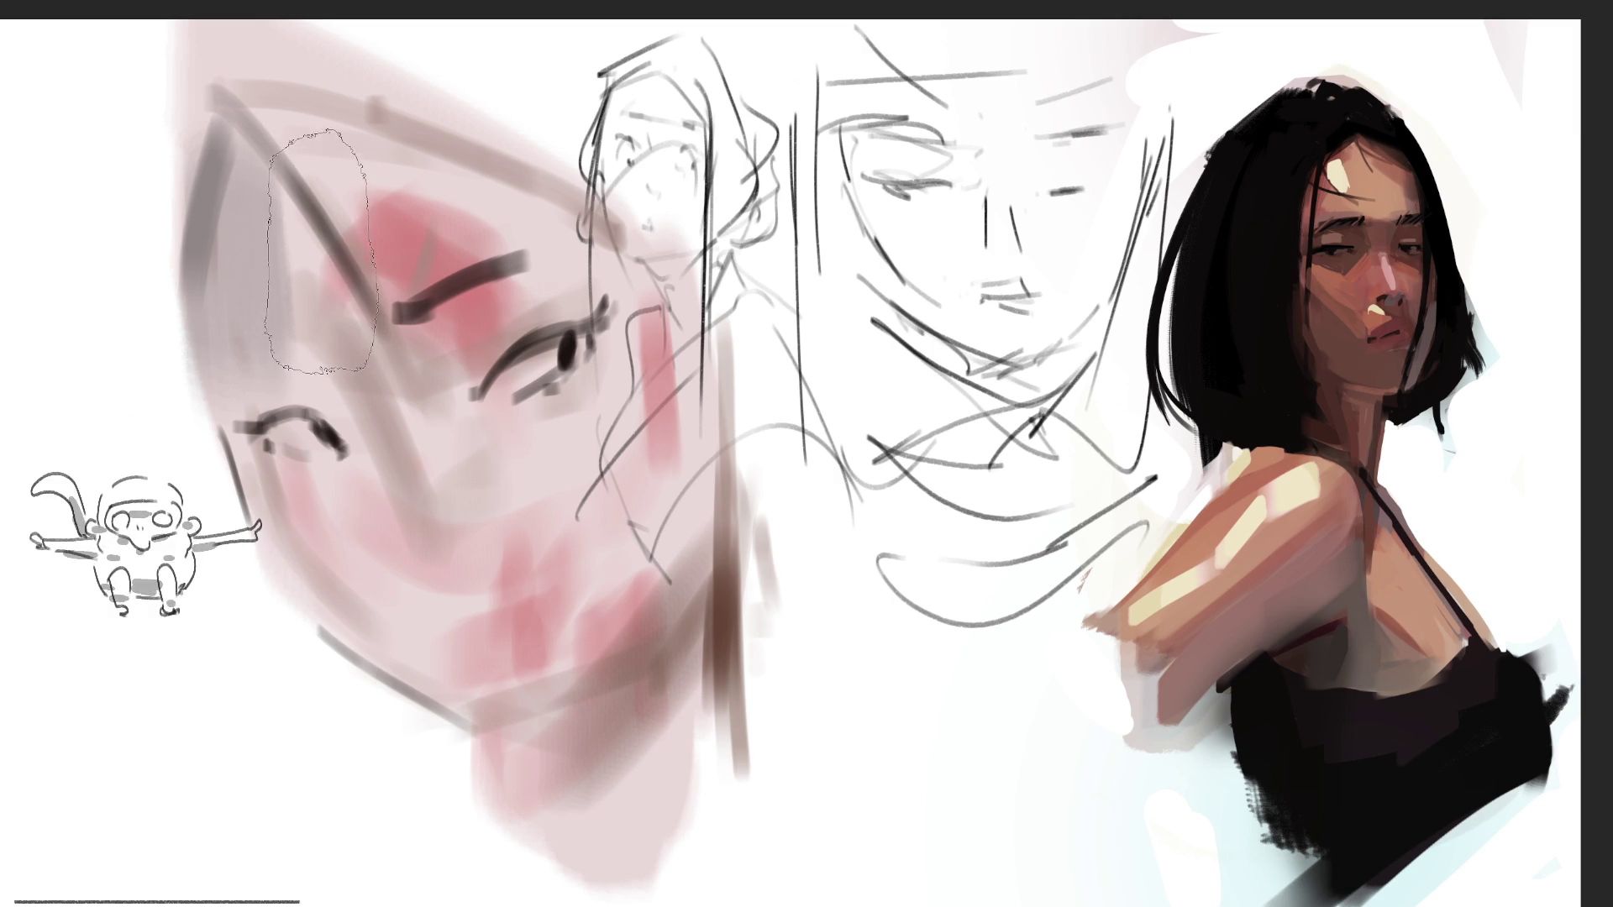
drag(286, 139, 315, 345)
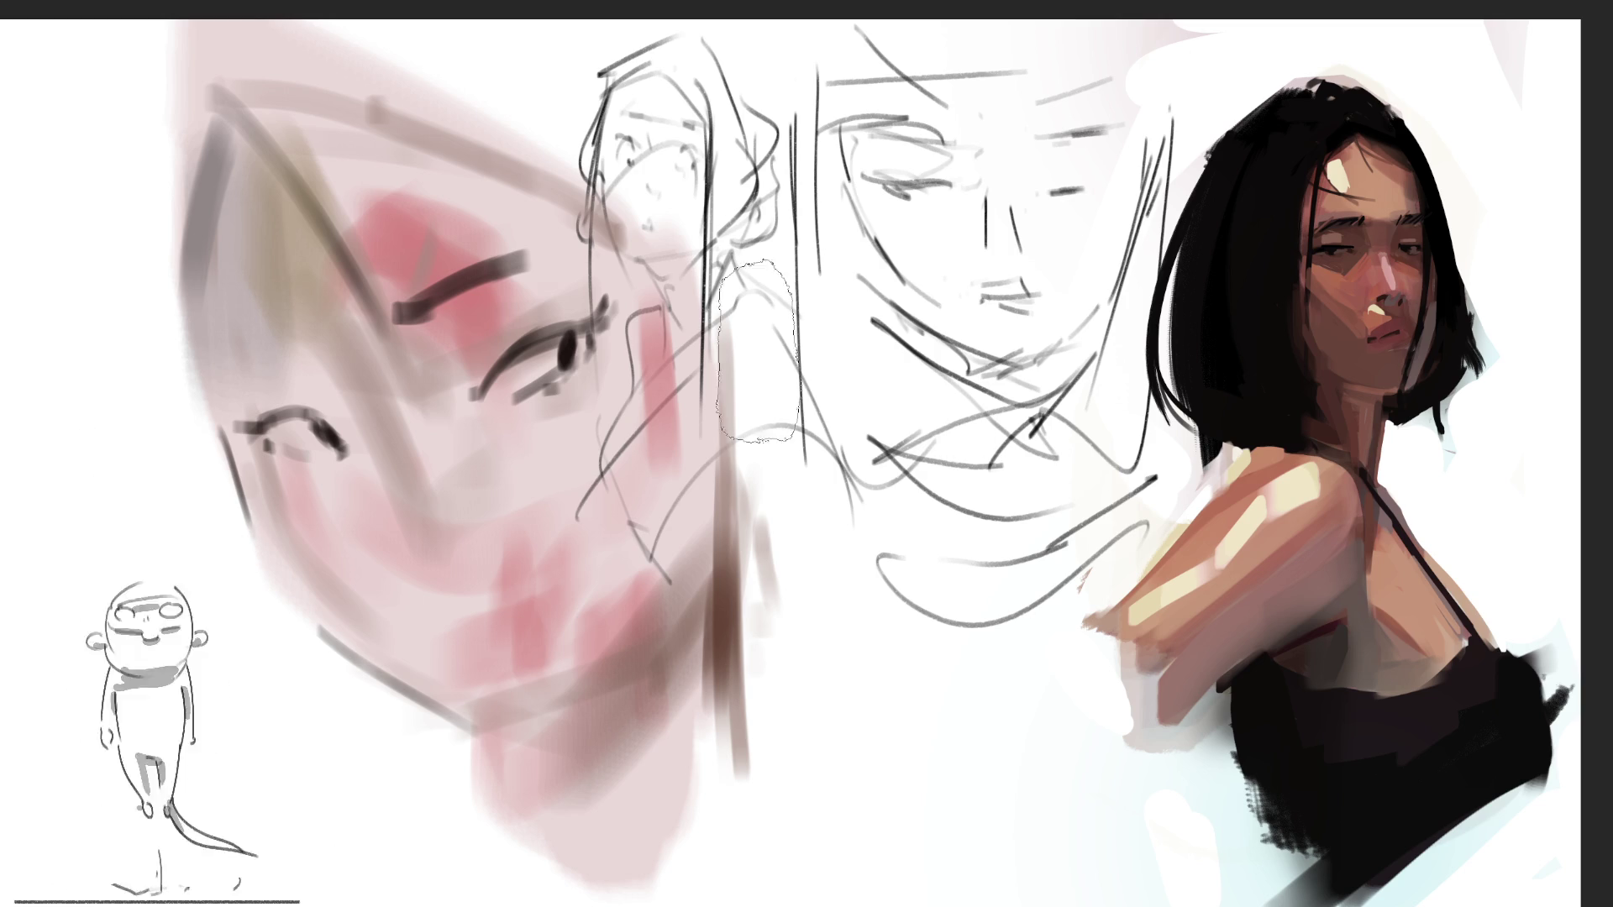
drag(332, 164, 496, 214)
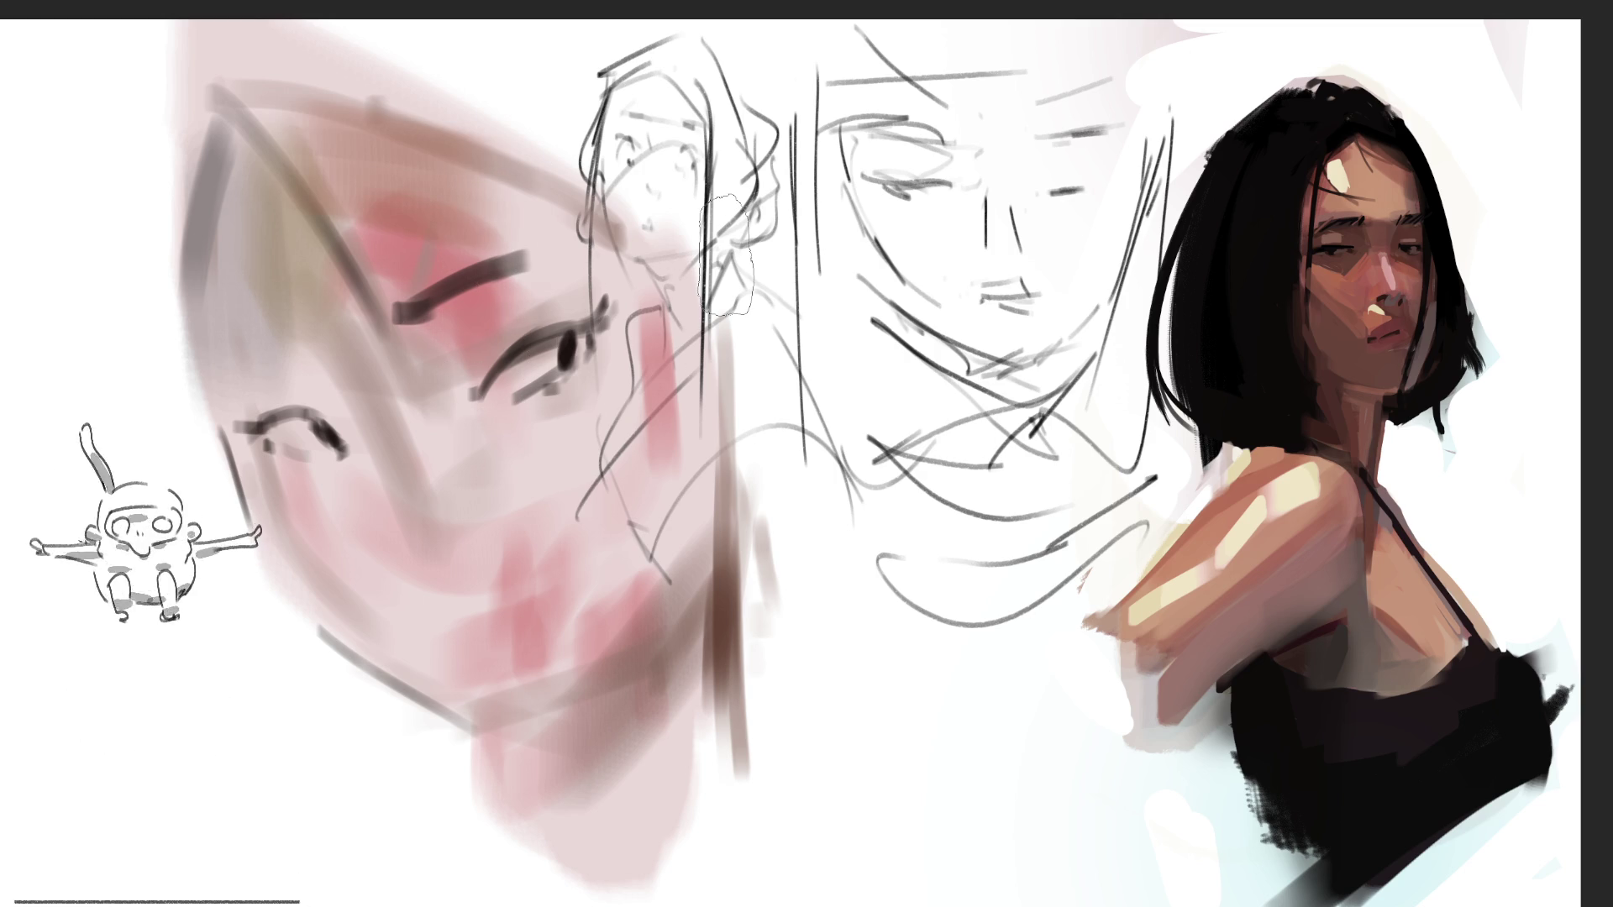
drag(495, 427, 550, 420)
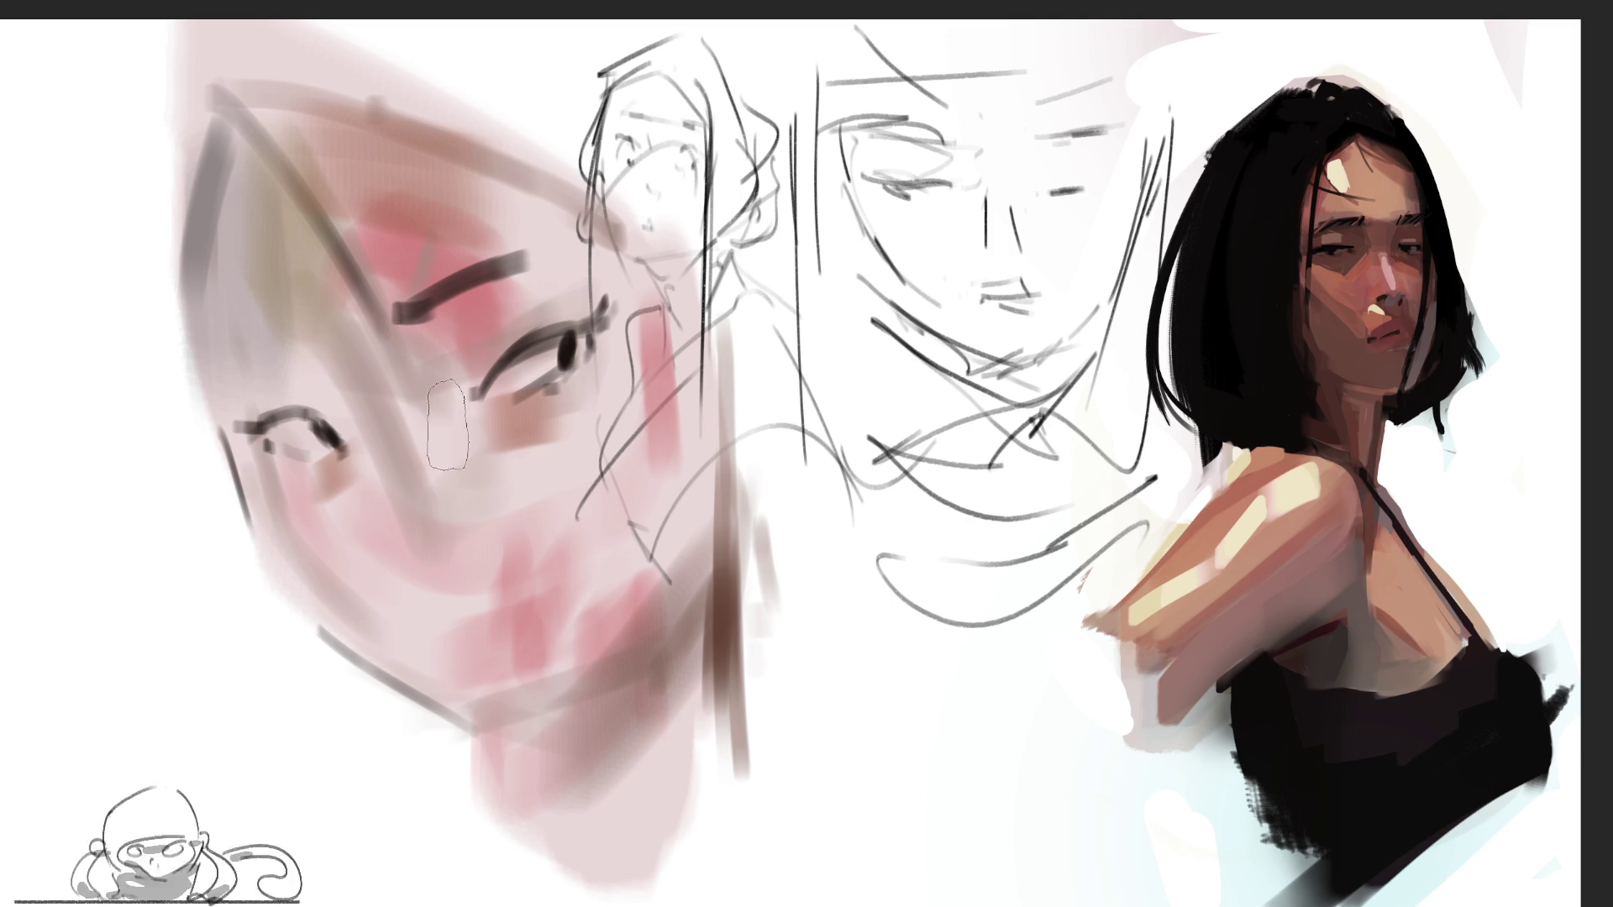
Add small pink cheek accents, discarding one dark magenta stroke, and start the dark pink lips
drag(420, 374, 445, 475)
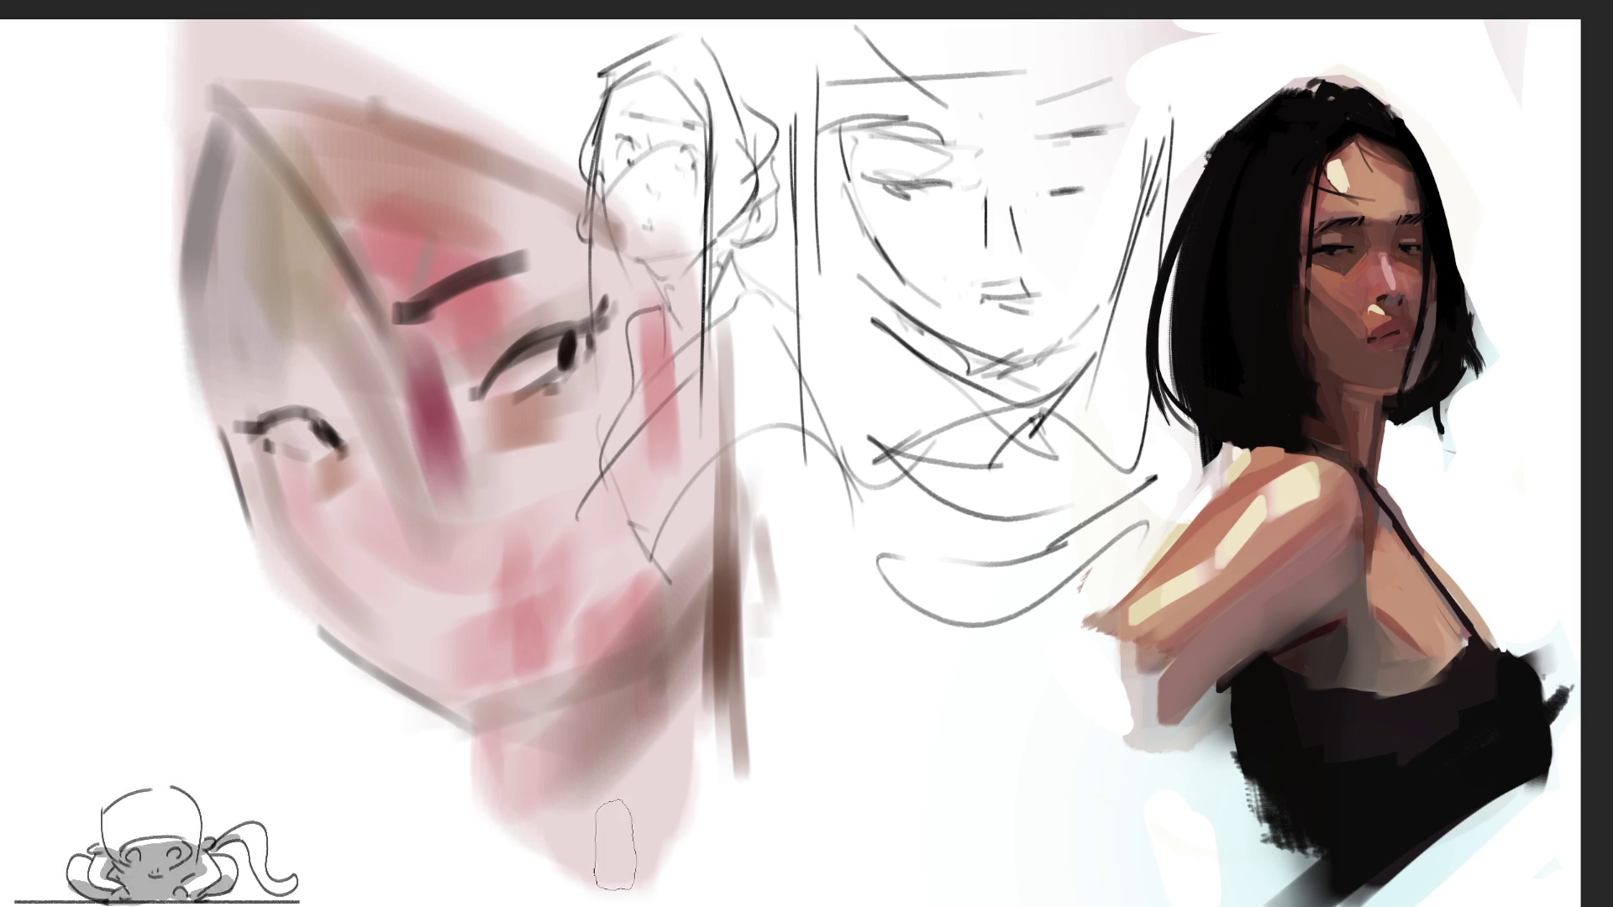
key(ctrl+z)
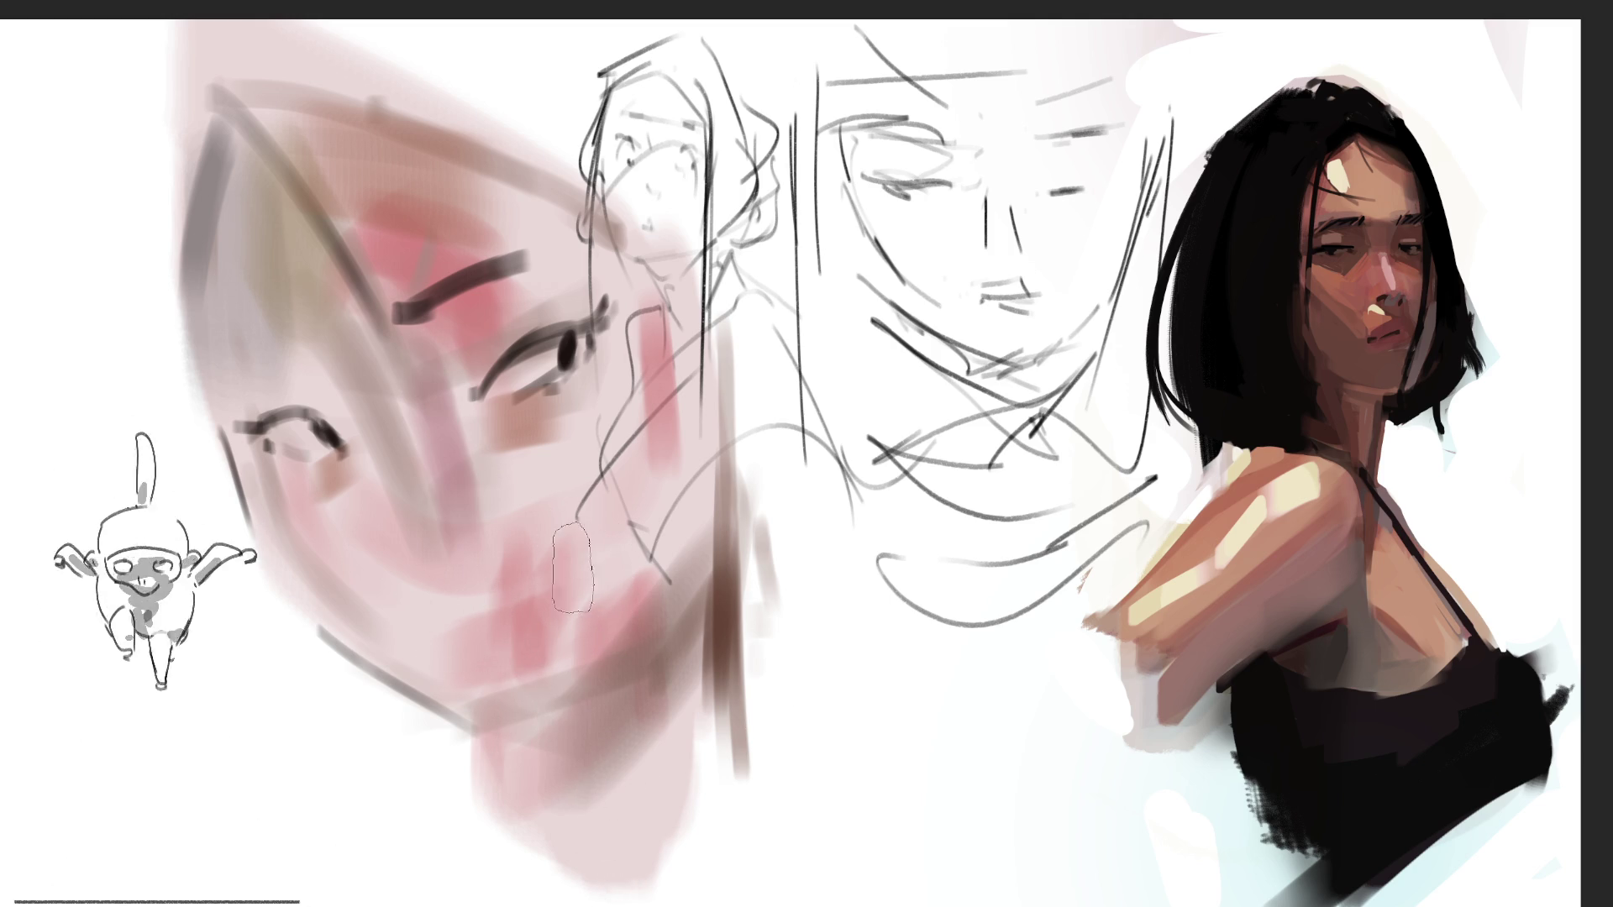
drag(404, 603, 432, 625)
drag(573, 554, 575, 580)
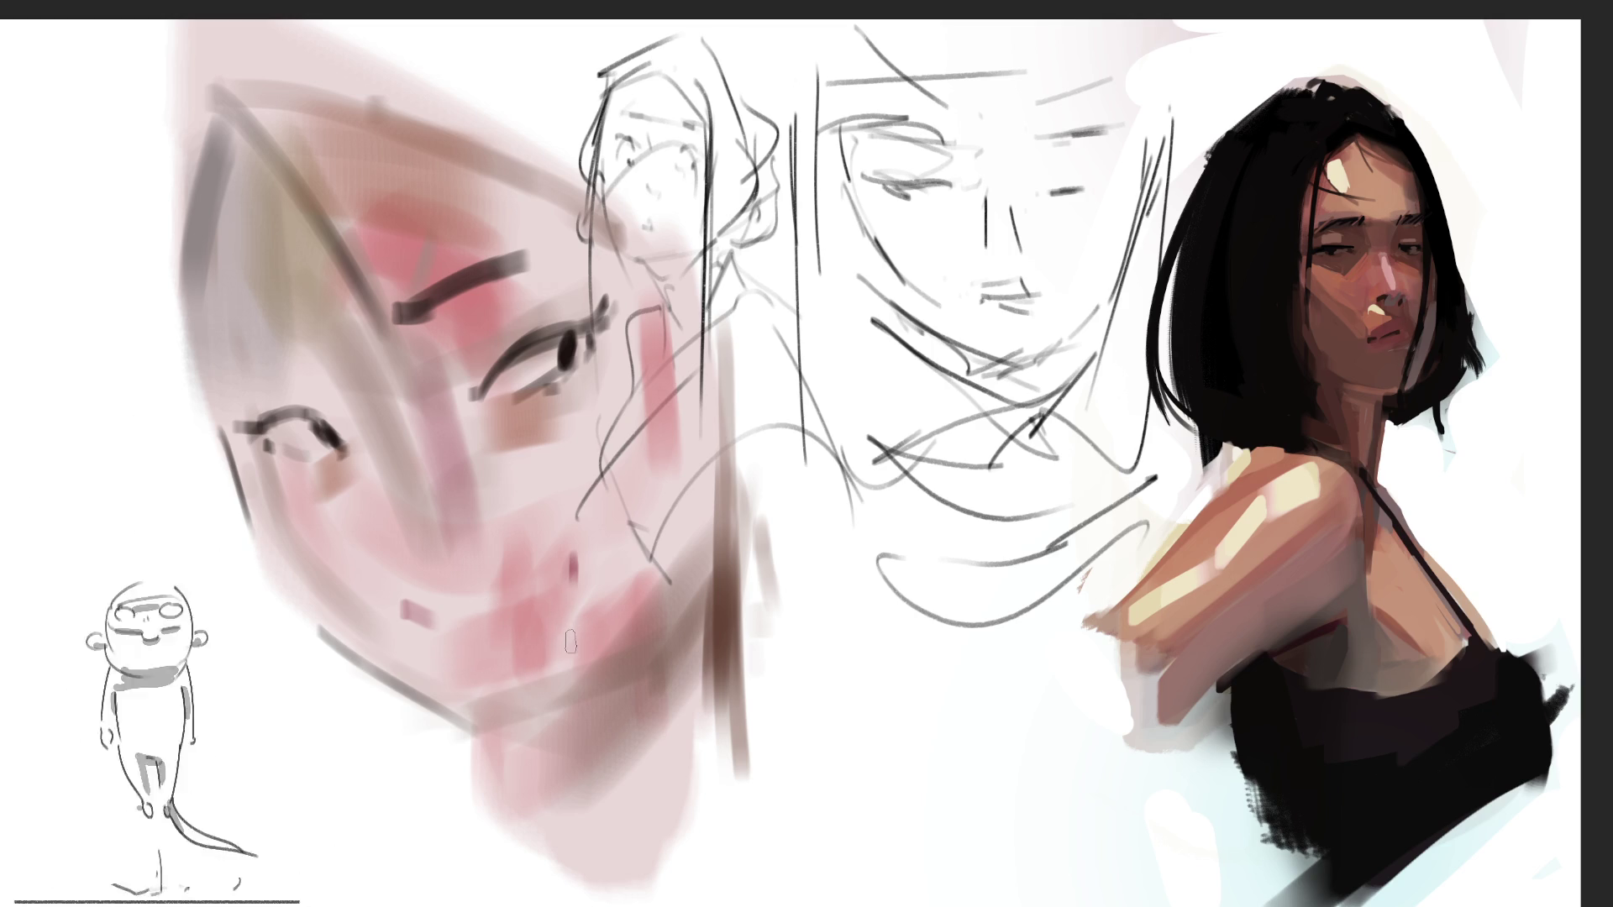
mouse_move(458, 617)
mouse_down()
mouse_move(483, 643)
mouse_move(538, 609)
mouse_move(546, 626)
mouse_up()
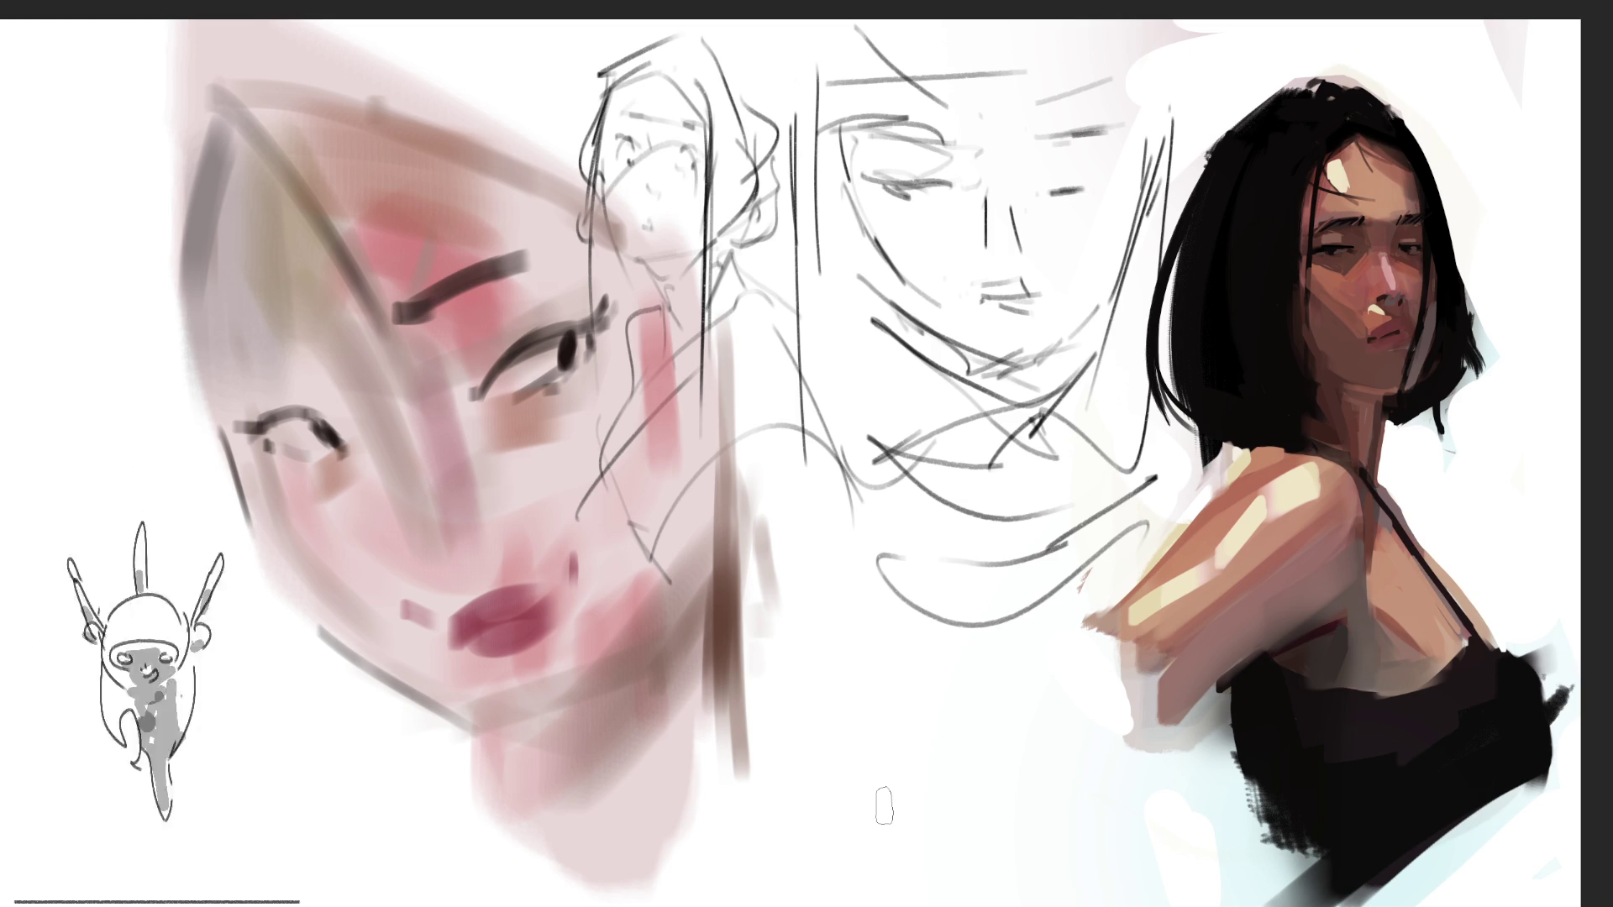
Enlarge the brush, dab soft pink onto the neighbouring sketch, and switch to colour sampling
key(bracketright)
key(bracketright)
key(bracketright)
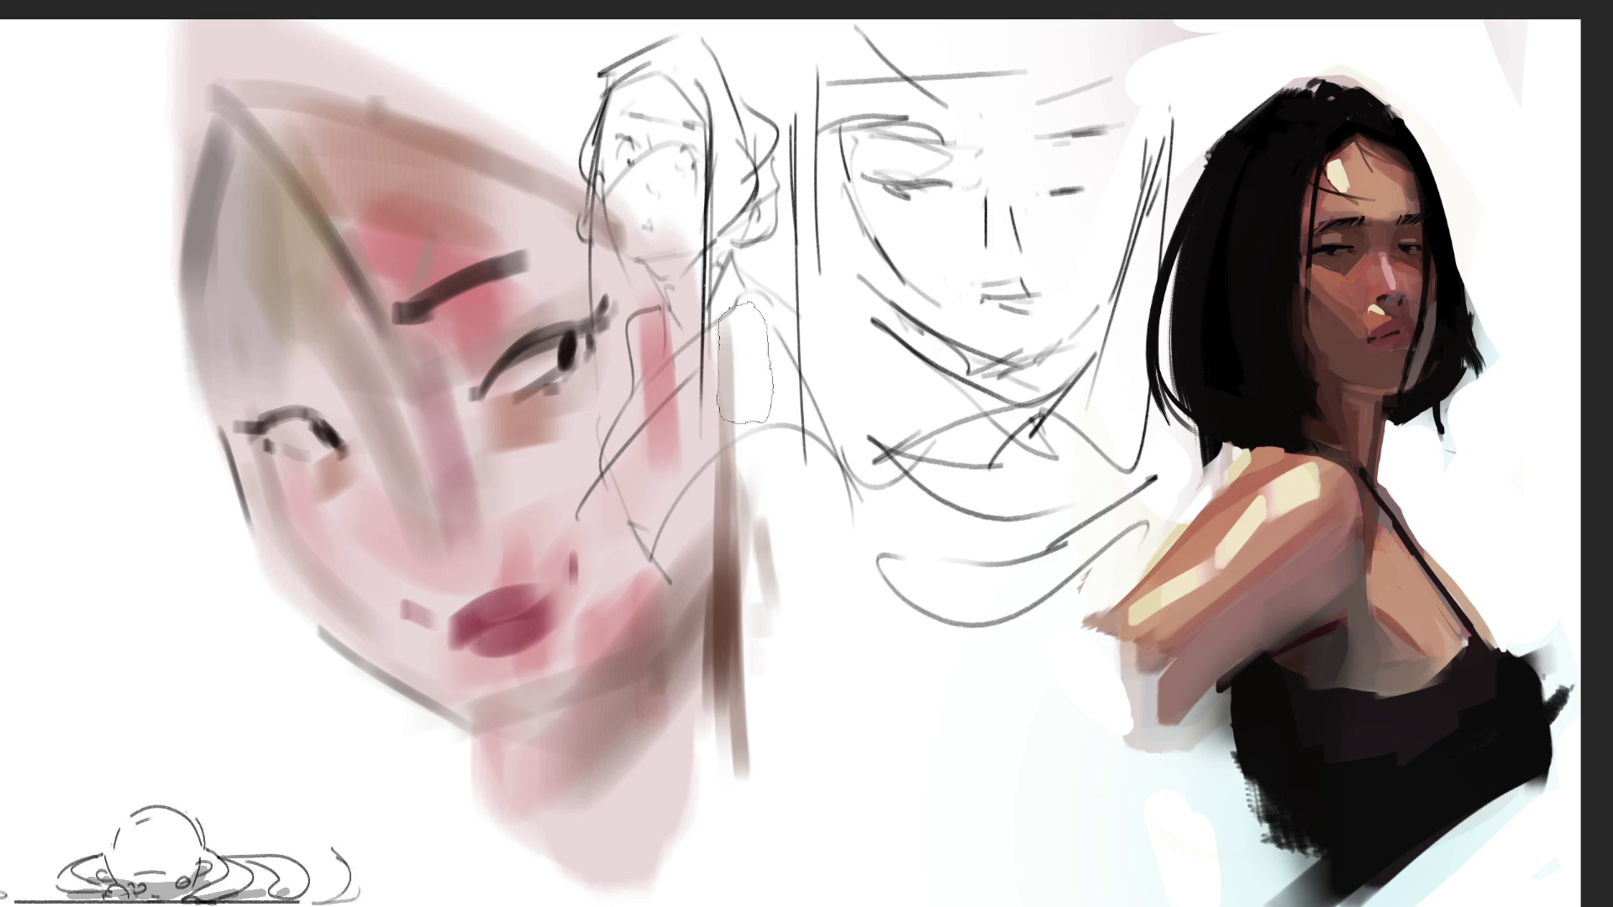
drag(746, 361, 750, 346)
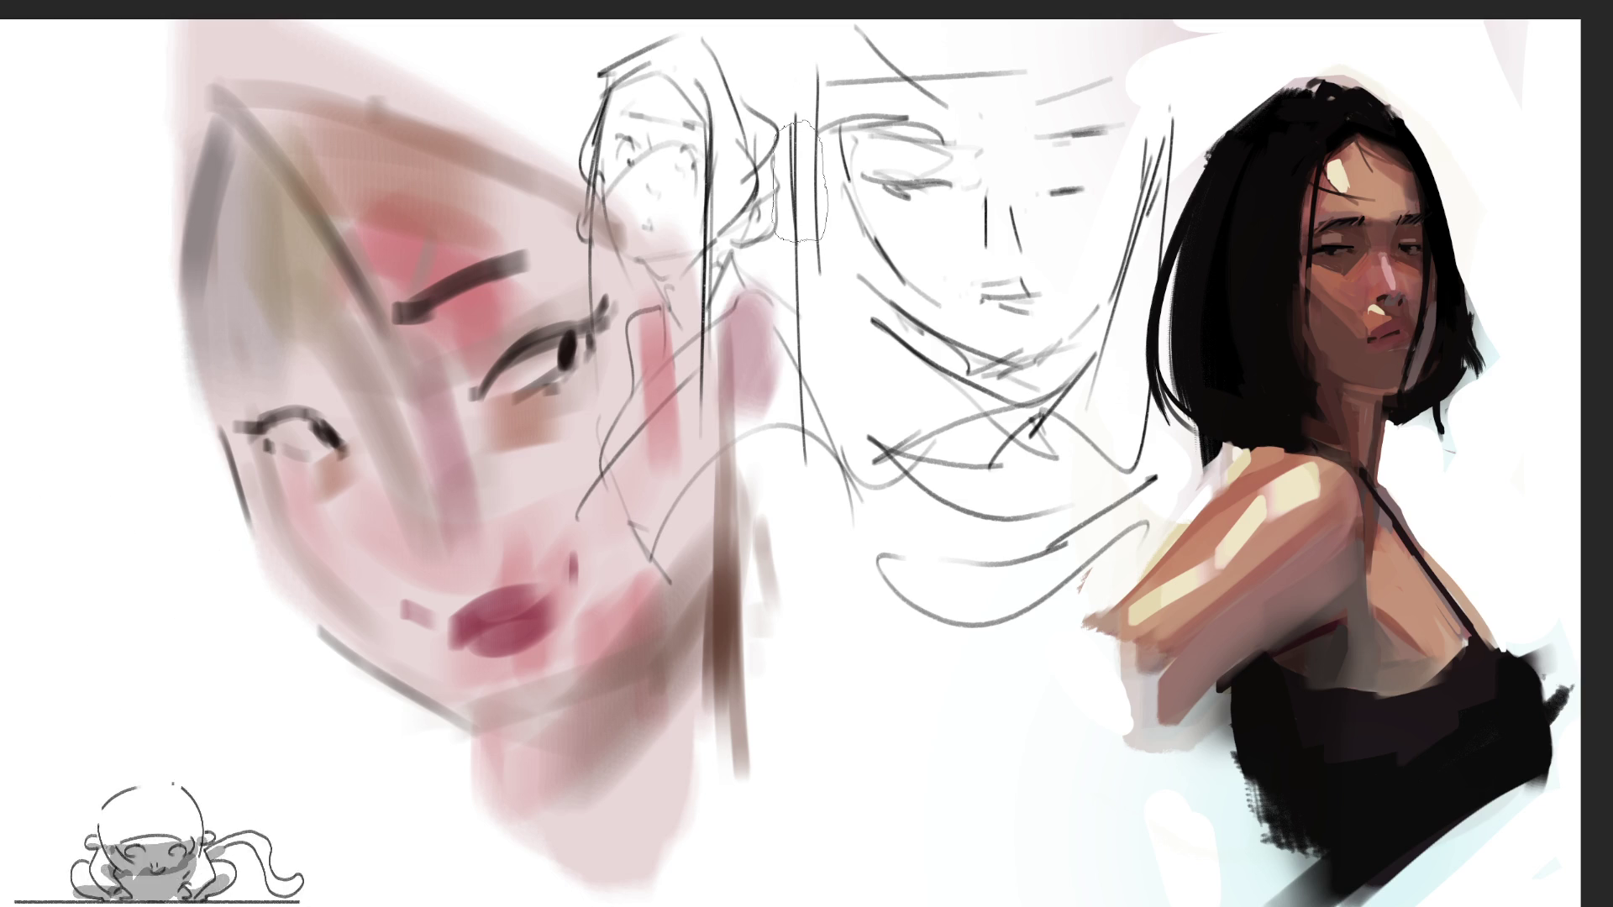
key(alt)
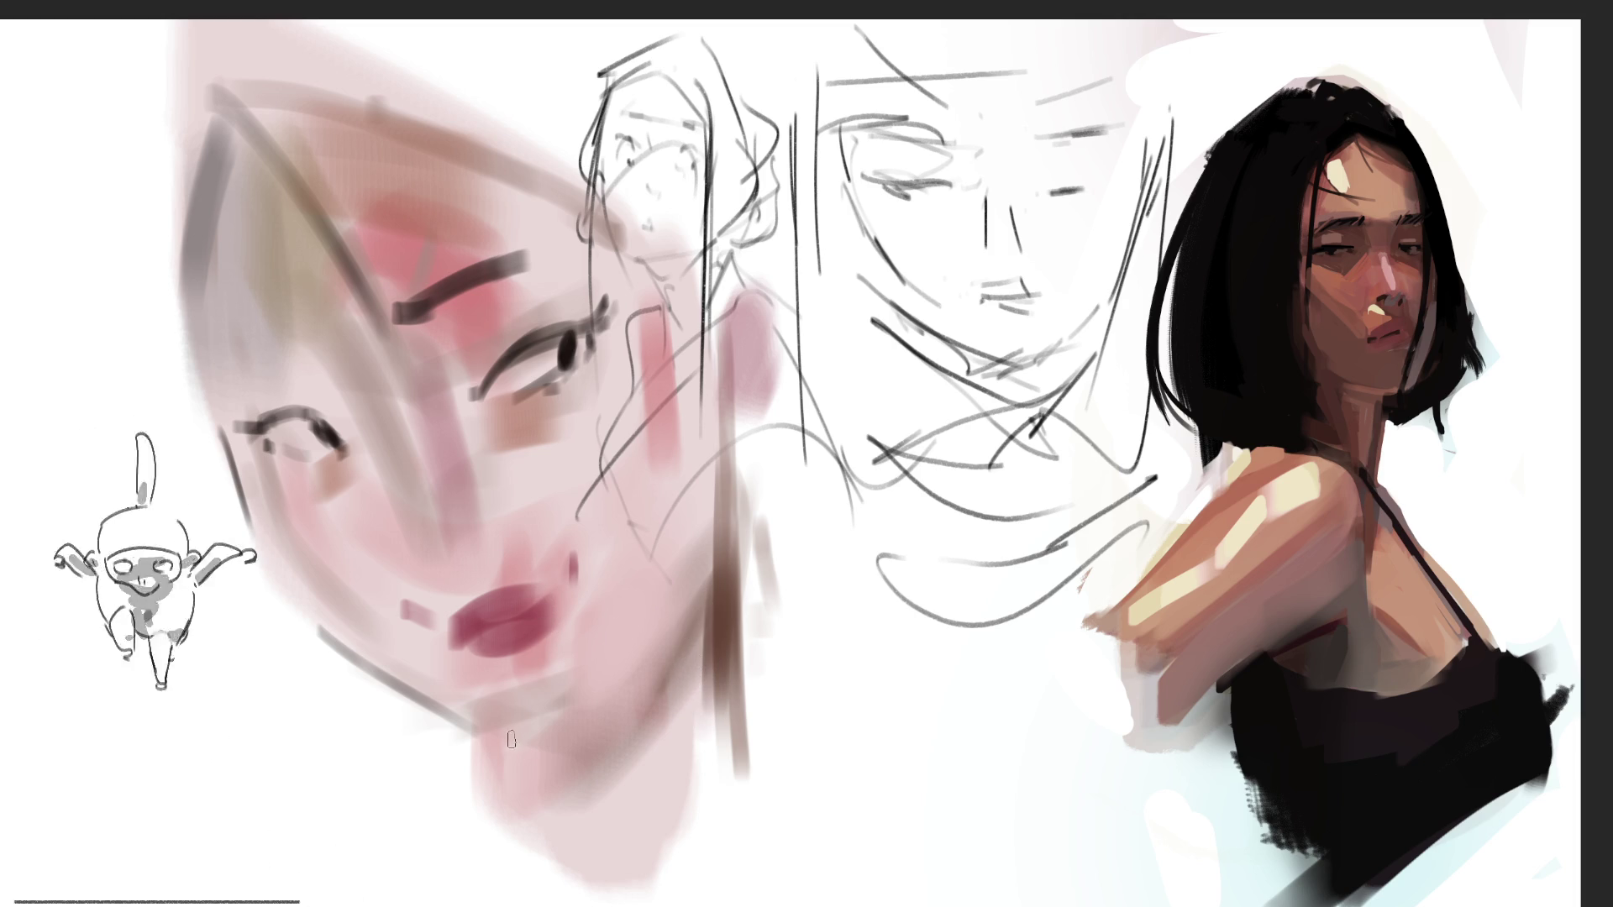
Paint a pink stroke under the lips and extend it up the jawline
drag(508, 737, 593, 711)
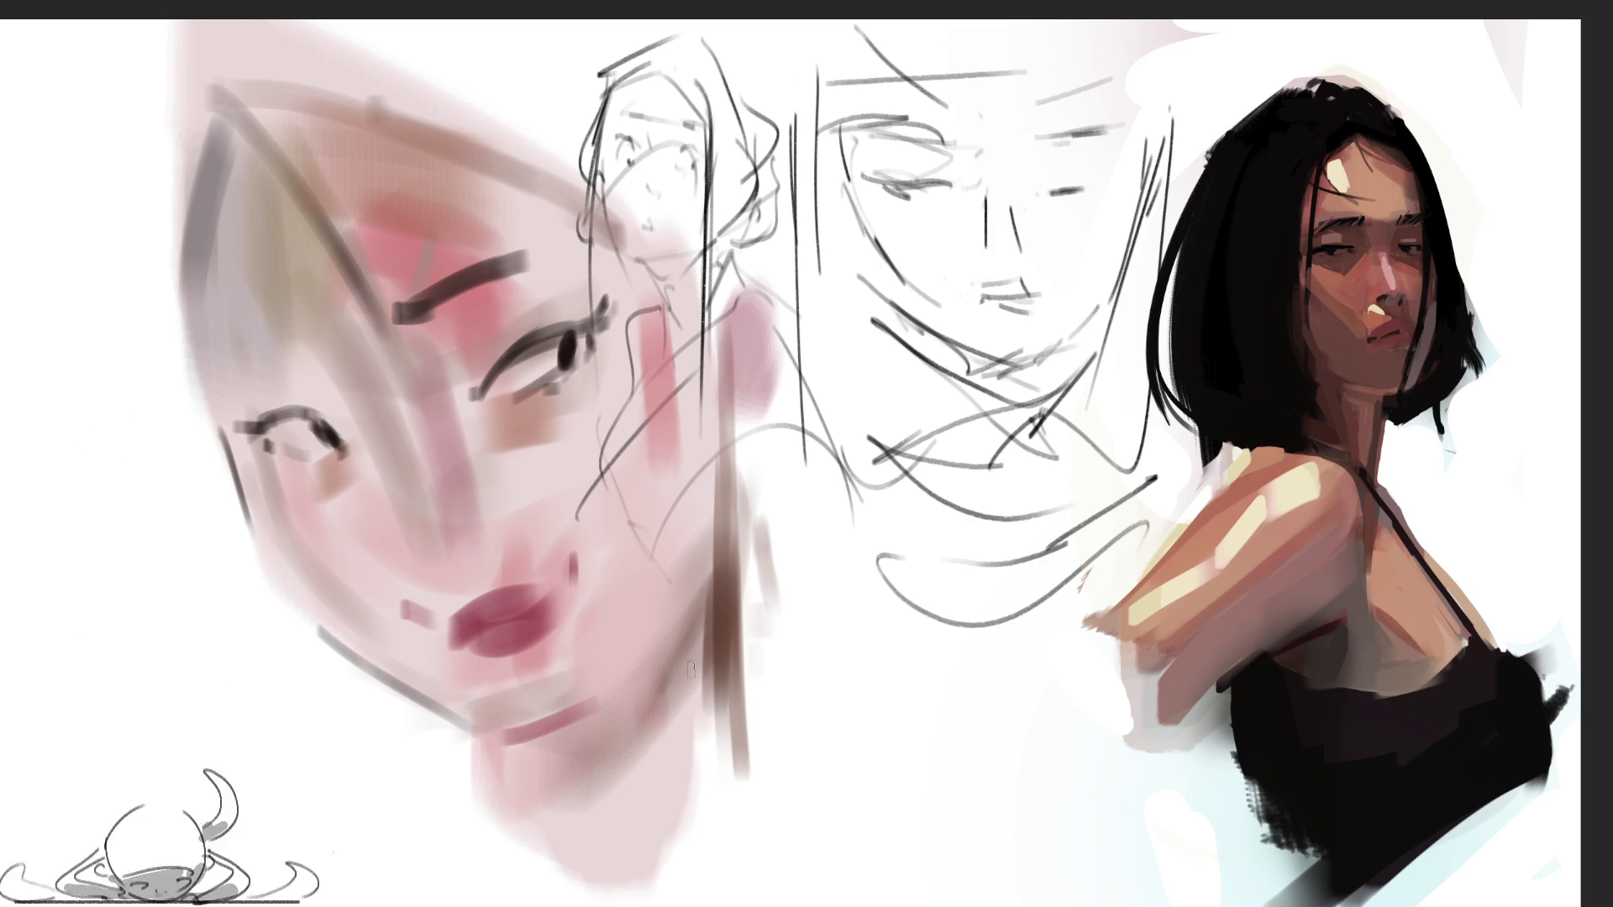
key(ctrl+z)
mouse_move(504, 736)
mouse_down()
mouse_move(591, 721)
mouse_move(697, 628)
mouse_up()
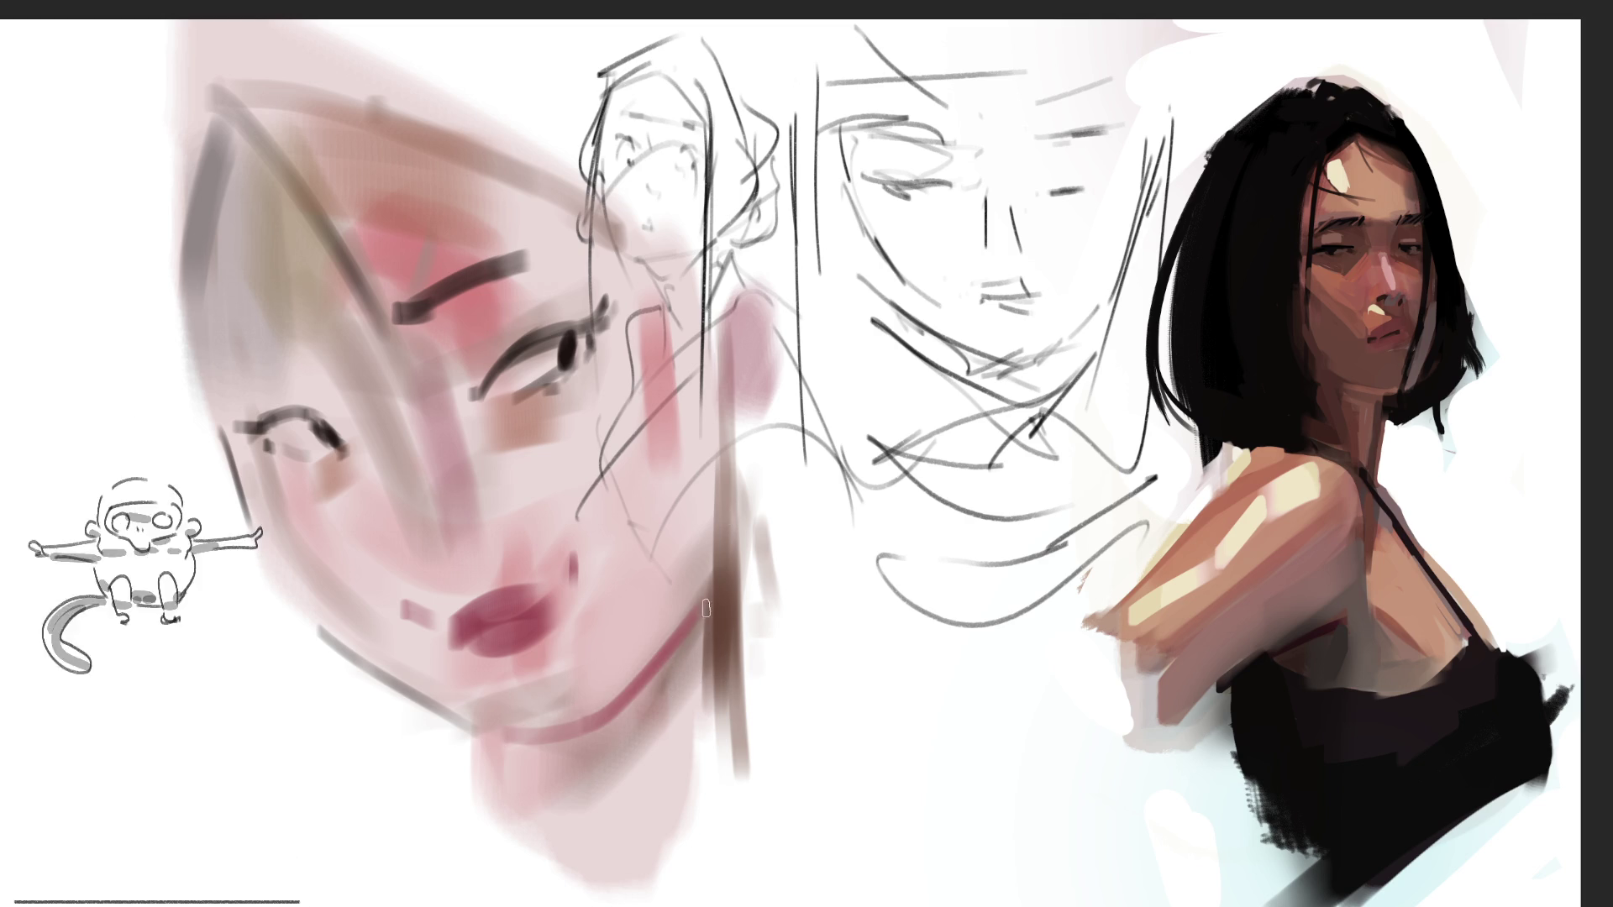
mouse_move(682, 632)
mouse_down()
mouse_move(735, 470)
mouse_move(731, 424)
mouse_up()
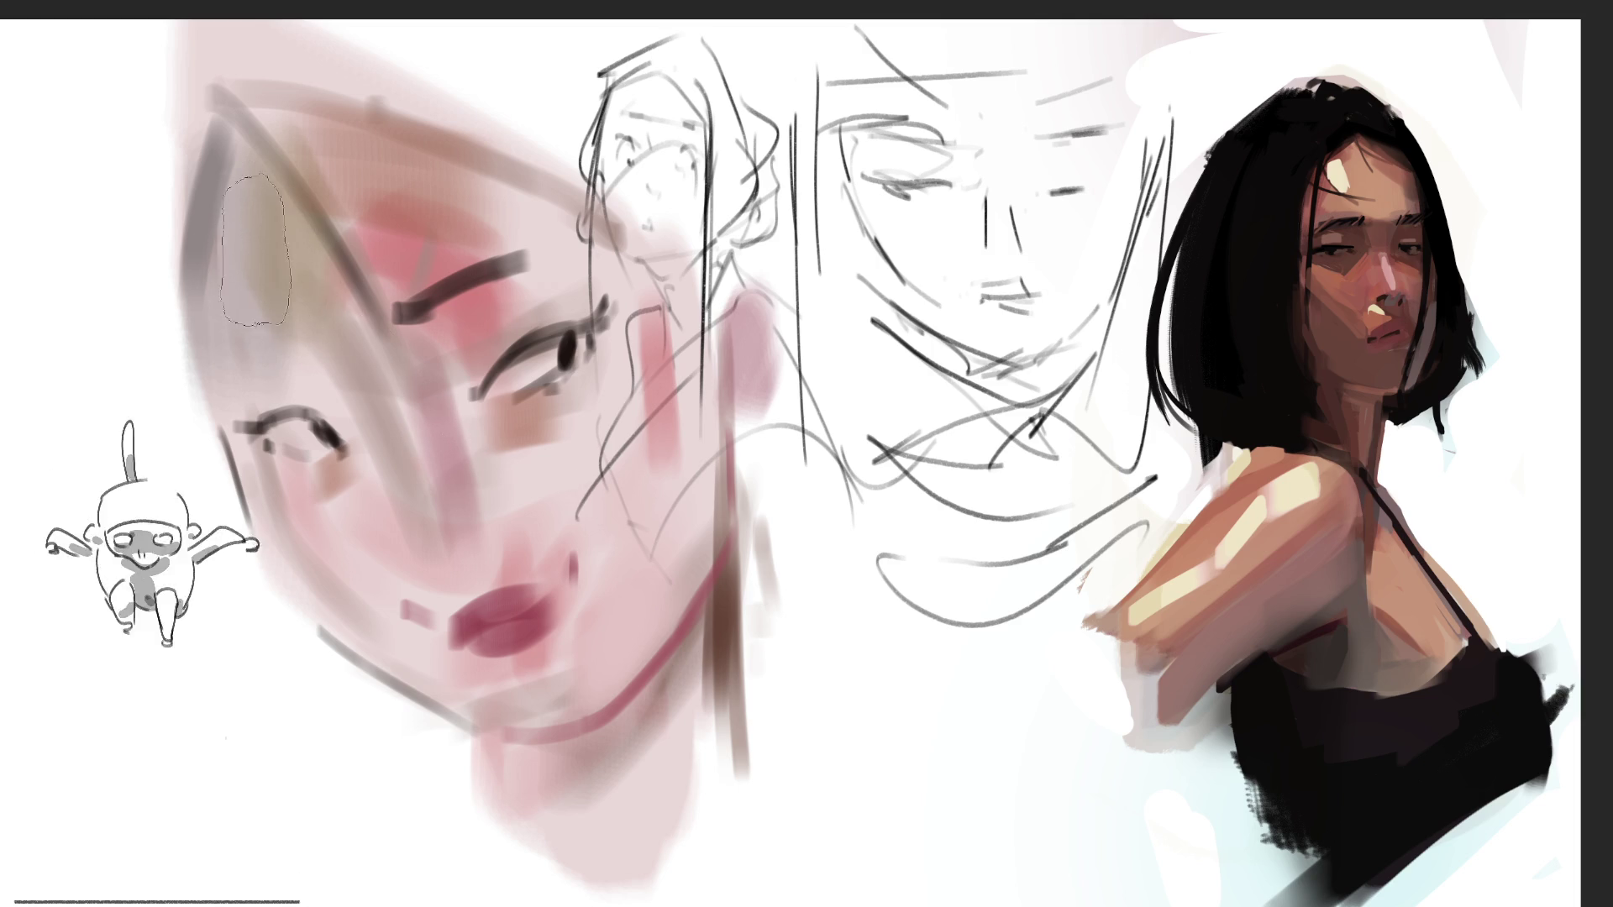
Soften the face's left side, add upper-cheek pink, a dark left eyebrow and a nose accent
drag(231, 277, 387, 445)
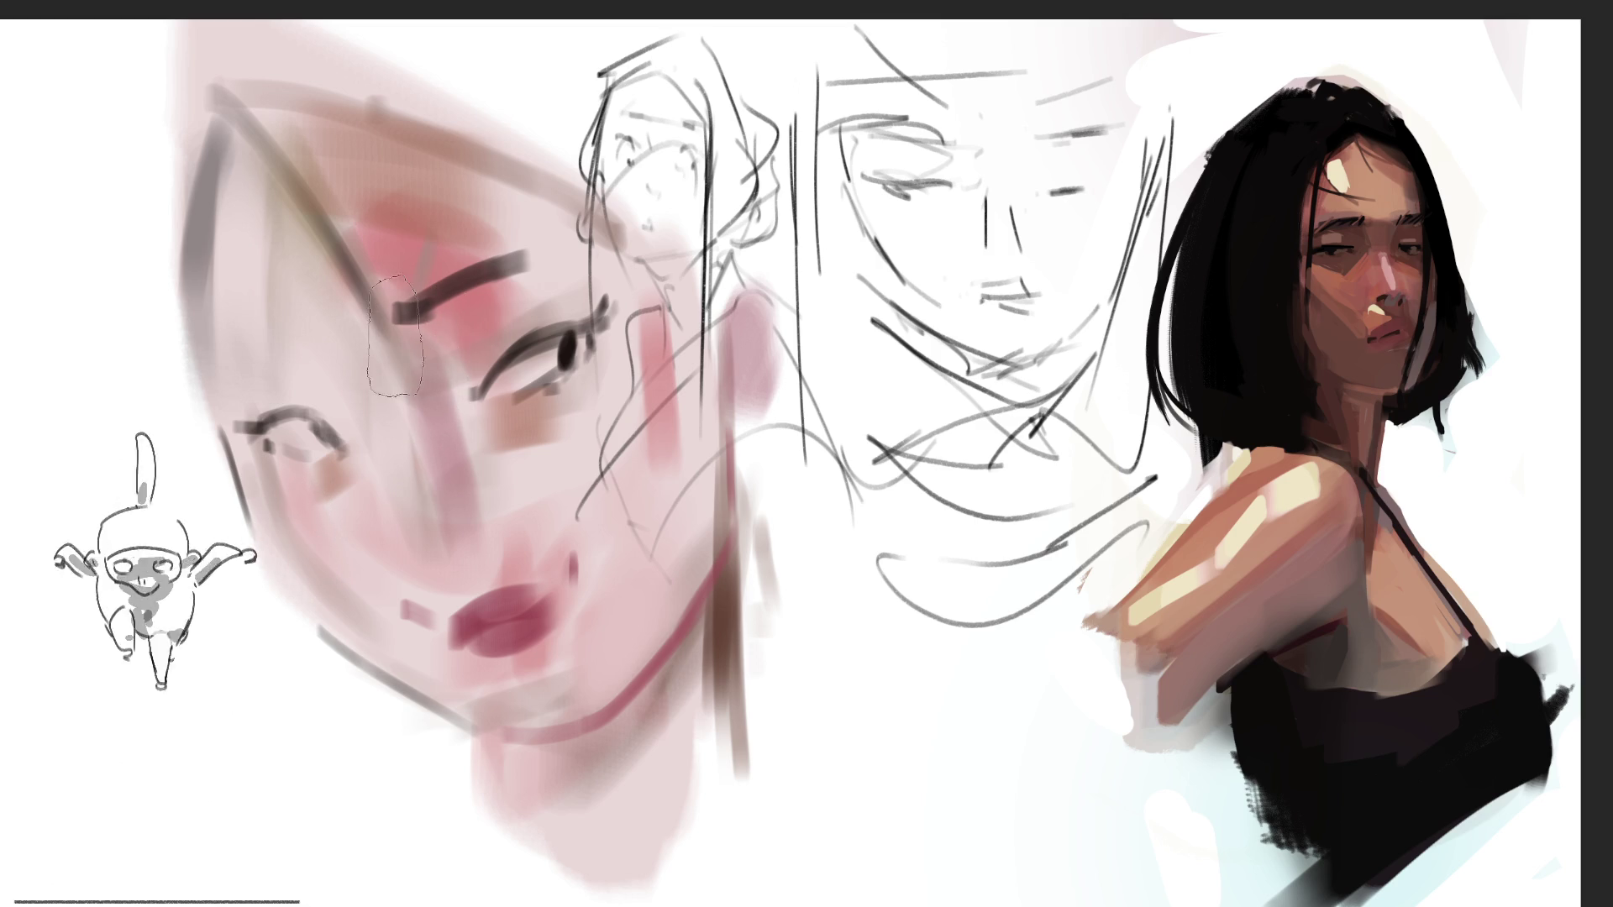
drag(277, 382, 370, 393)
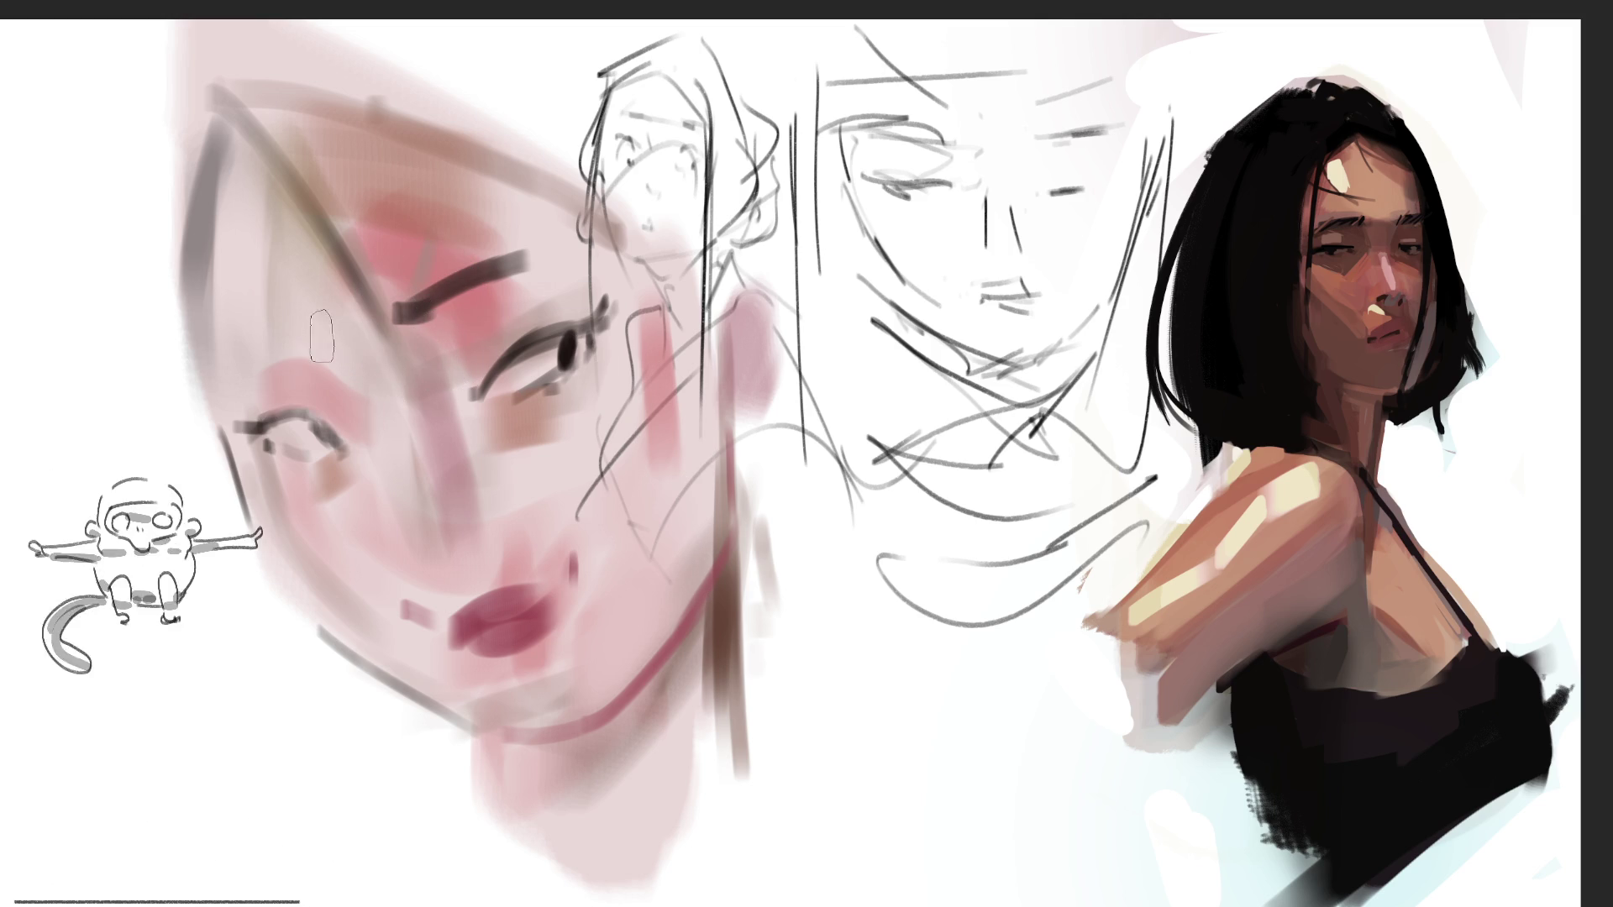
drag(228, 397, 299, 350)
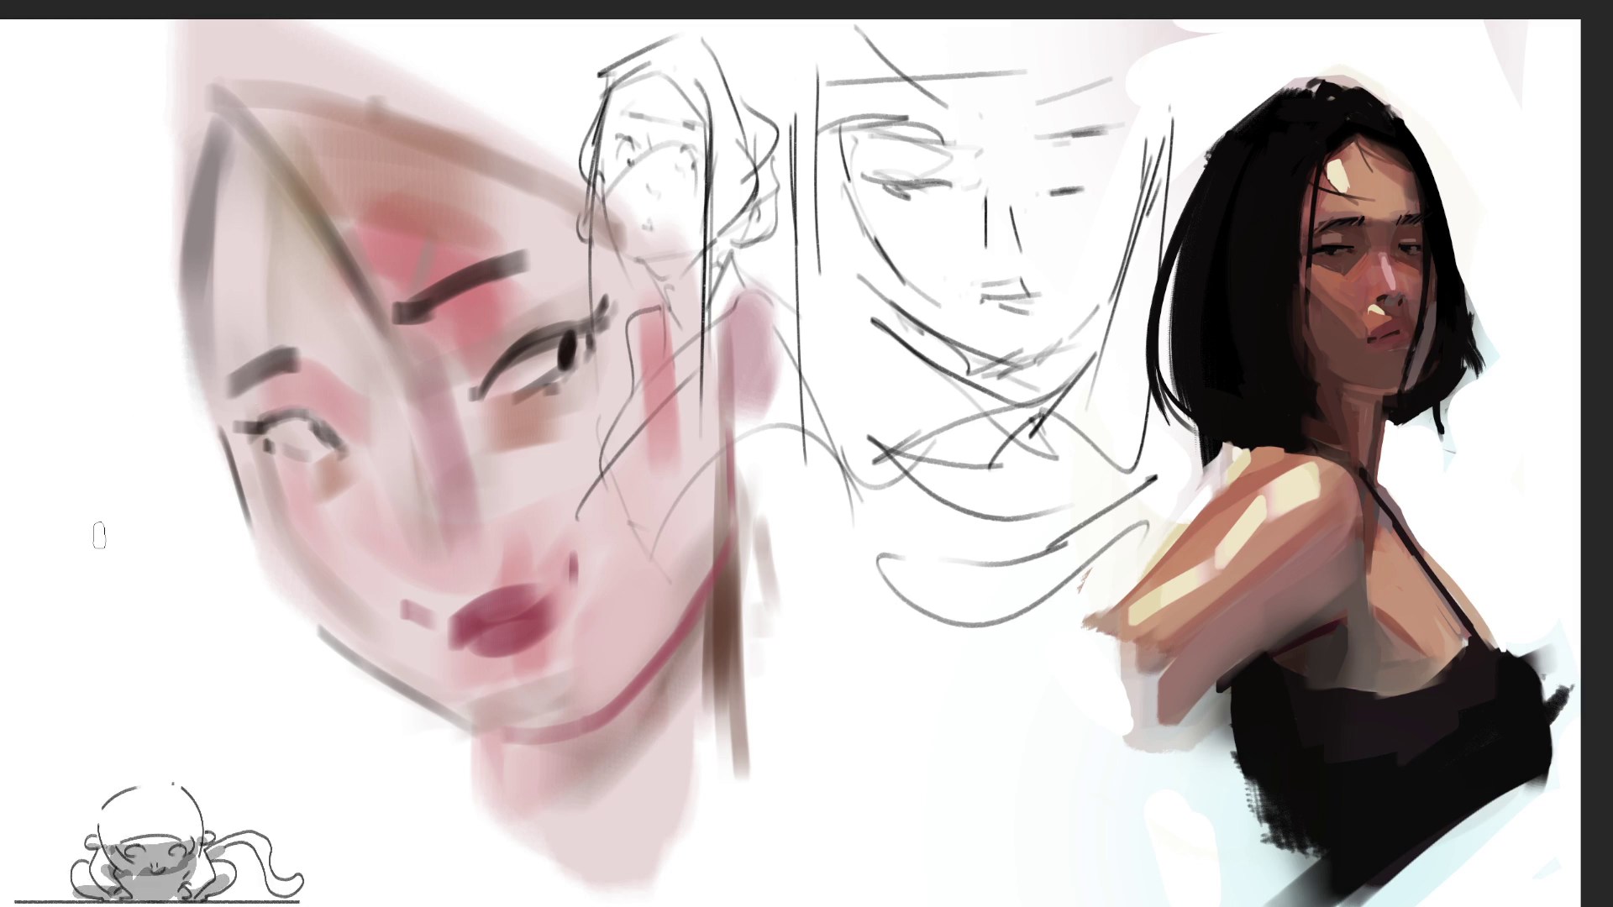
drag(474, 557, 497, 551)
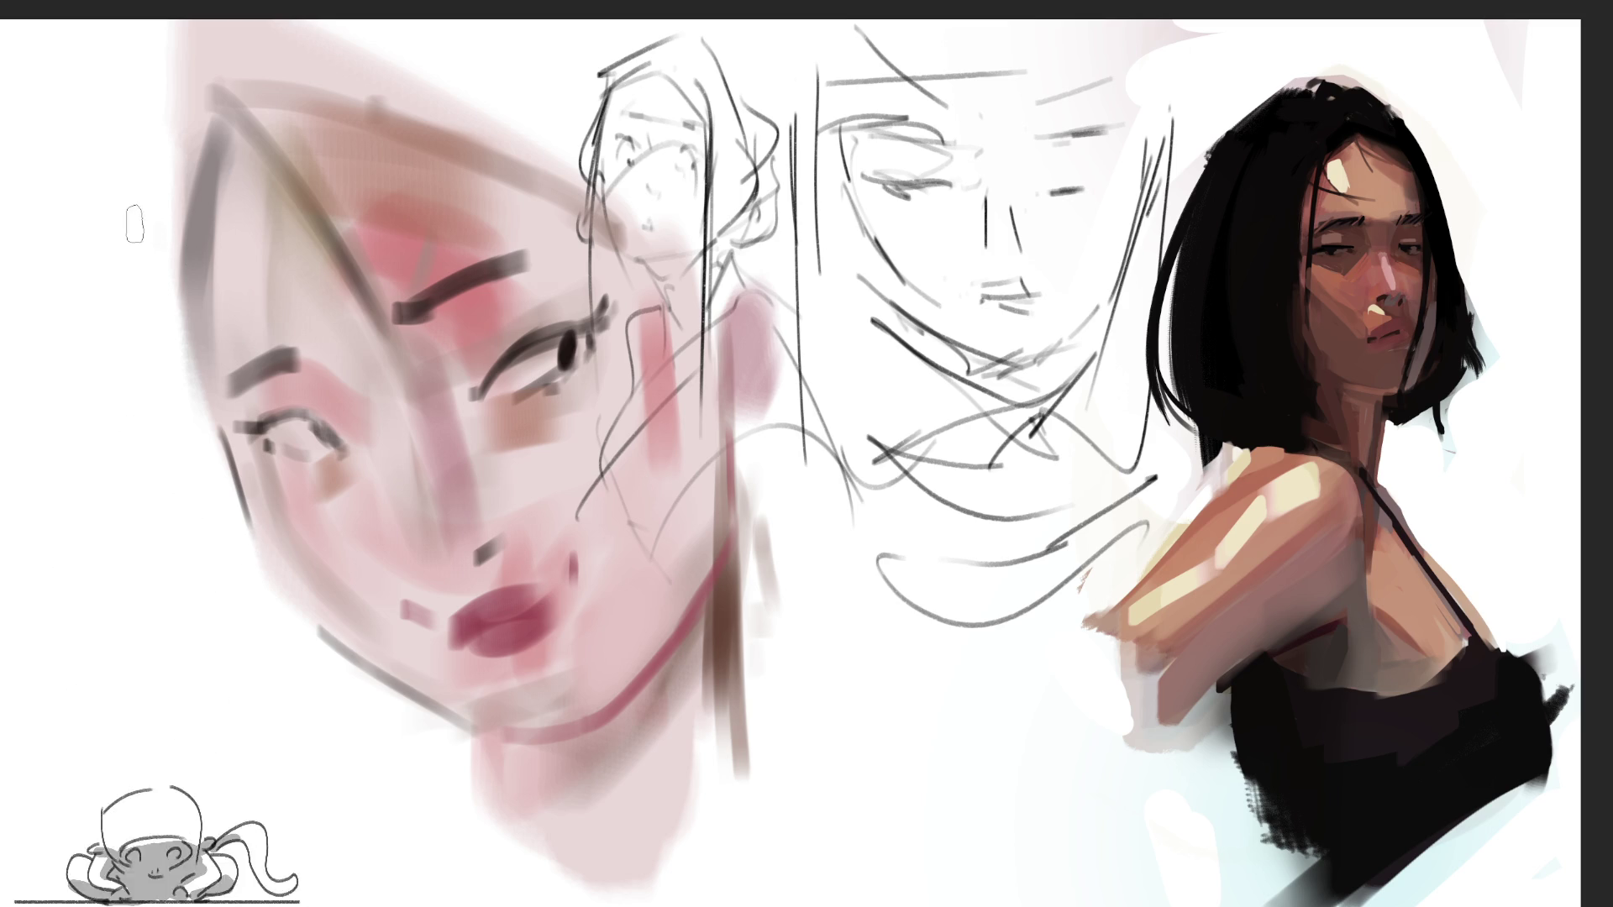
Outline the head's left, top and right edges with bold dark hair strokes
drag(143, 226, 191, 347)
mouse_move(210, 84)
mouse_down()
mouse_move(139, 209)
mouse_move(156, 252)
mouse_up()
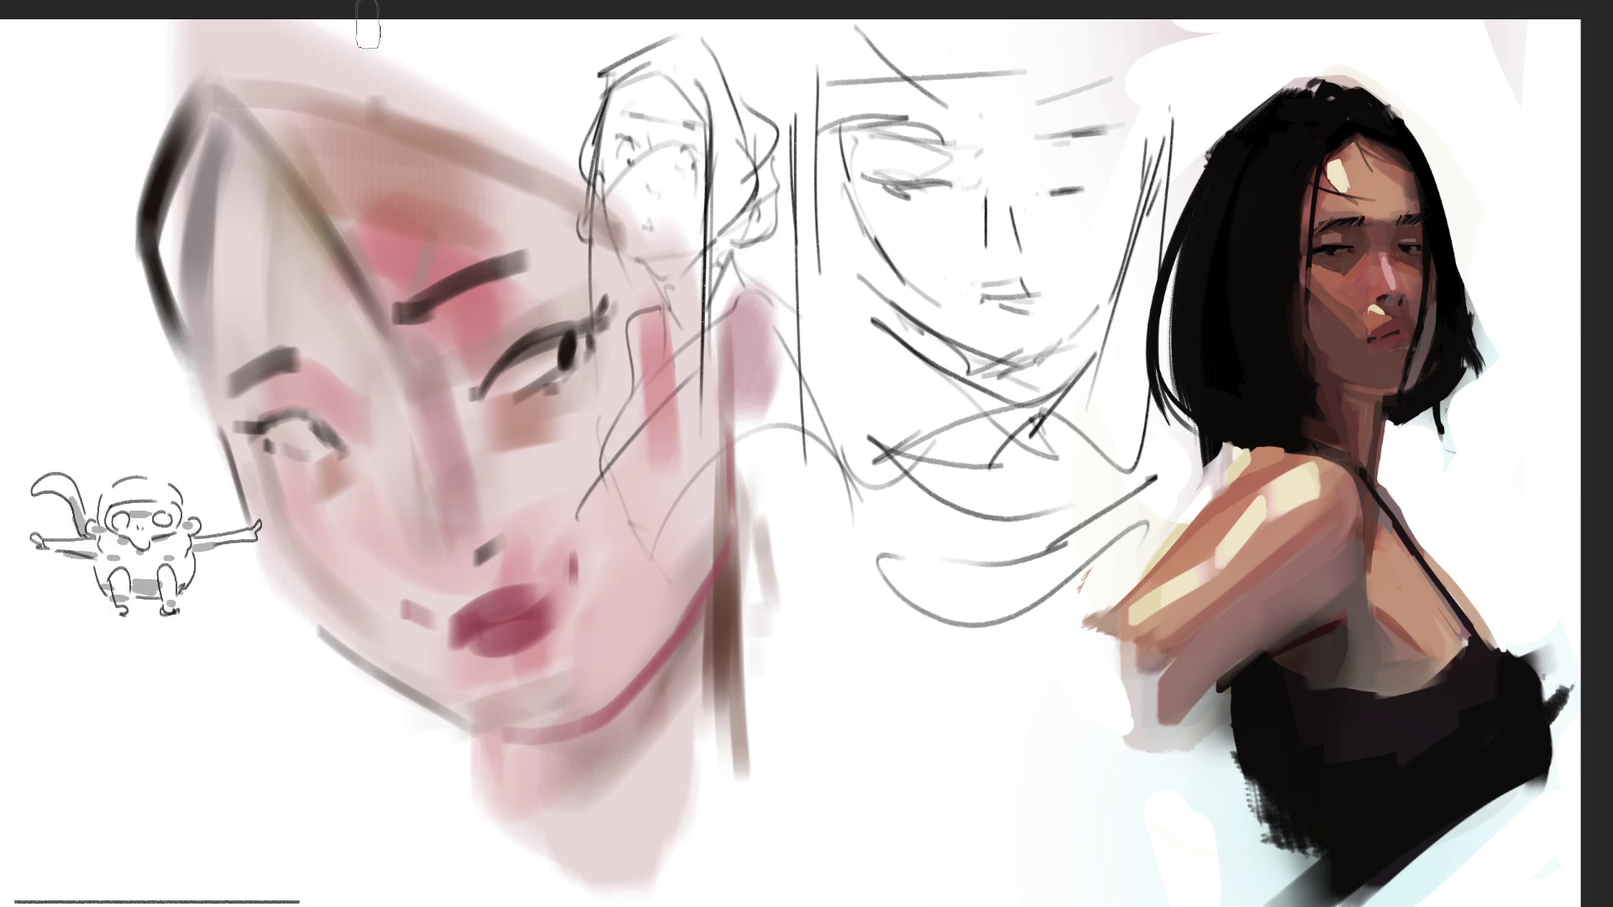
mouse_move(252, 84)
mouse_down()
mouse_move(370, 37)
mouse_move(462, 113)
mouse_up()
mouse_move(282, 96)
mouse_down()
mouse_move(470, 113)
mouse_move(702, 374)
mouse_up()
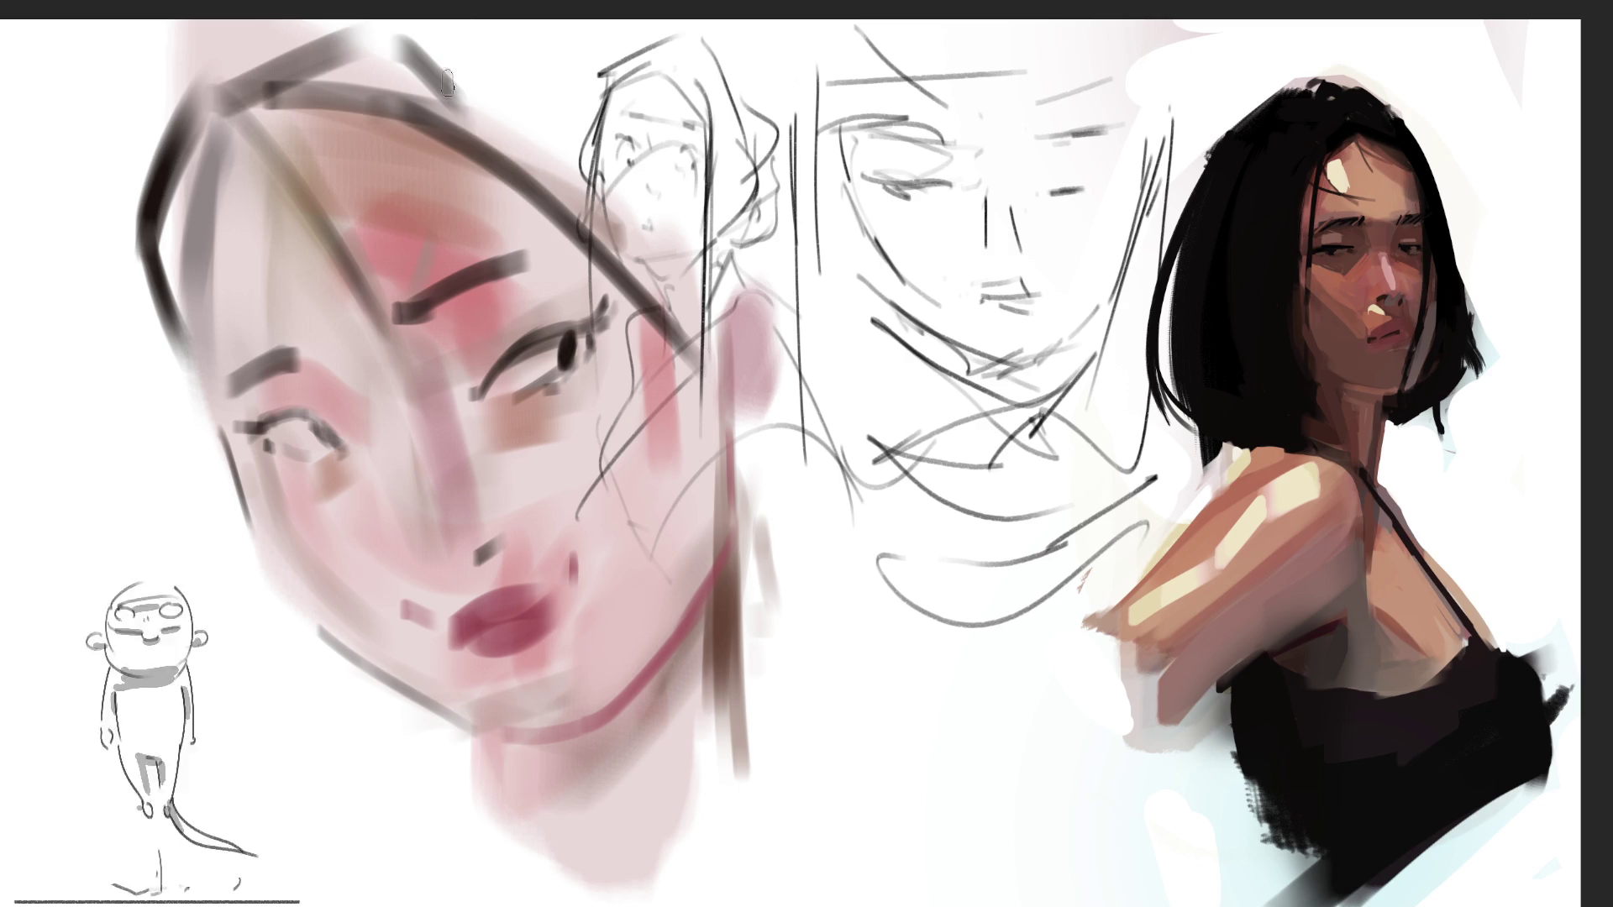
drag(447, 79, 575, 166)
mouse_move(433, 38)
mouse_down()
mouse_move(709, 303)
mouse_move(756, 197)
mouse_move(733, 323)
mouse_up()
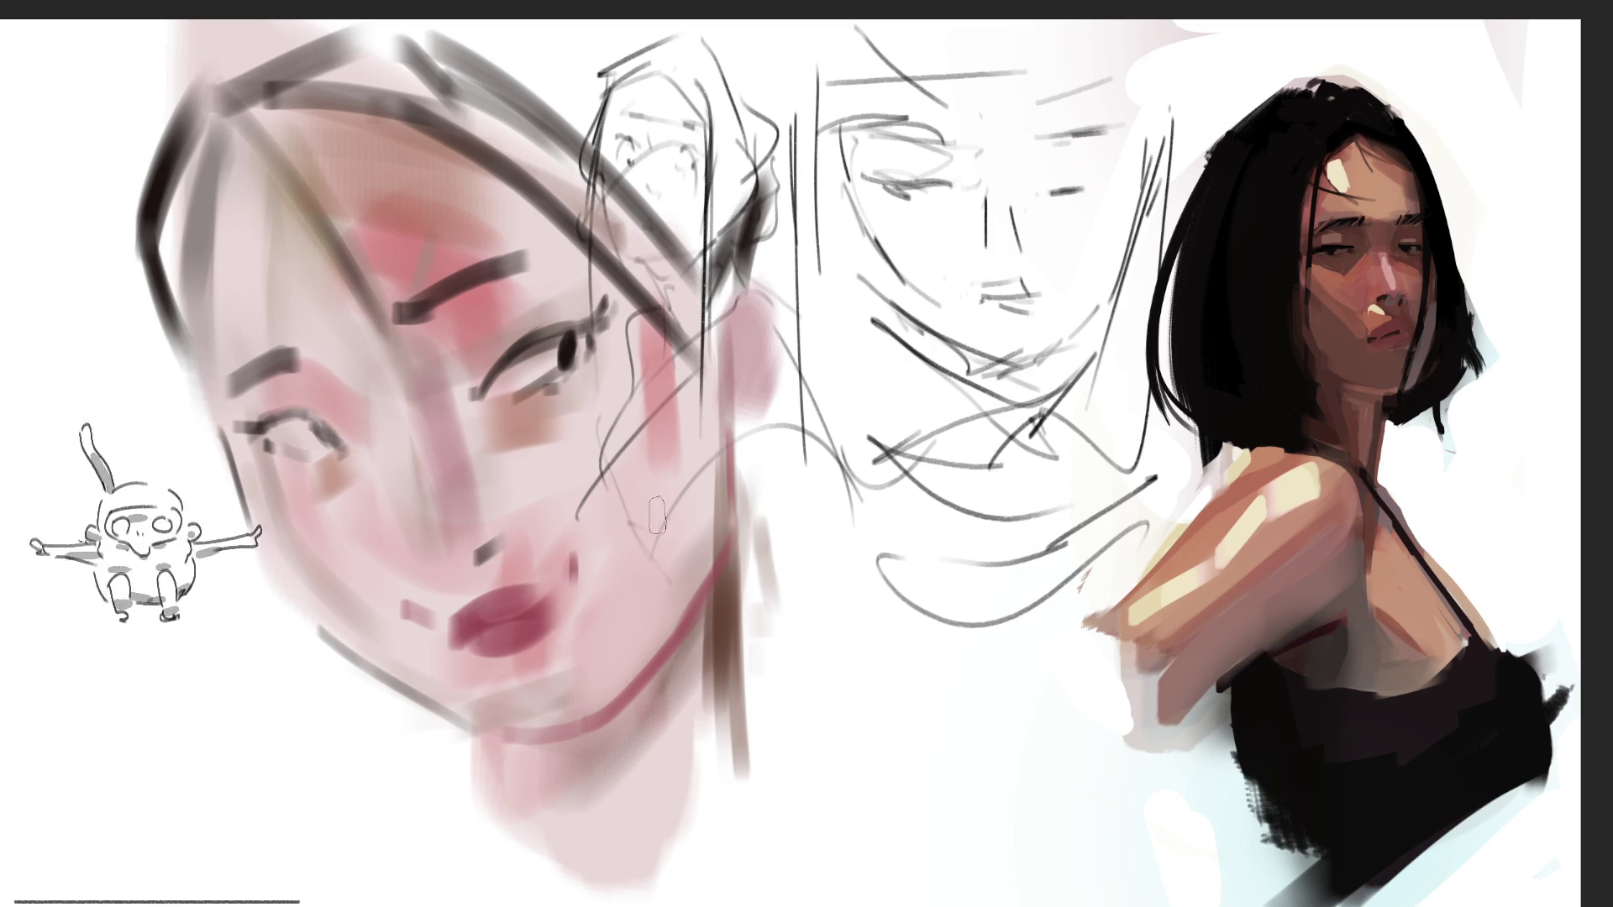
drag(210, 55, 149, 189)
mouse_move(150, 189)
mouse_down()
mouse_move(214, 57)
mouse_move(331, 24)
mouse_up()
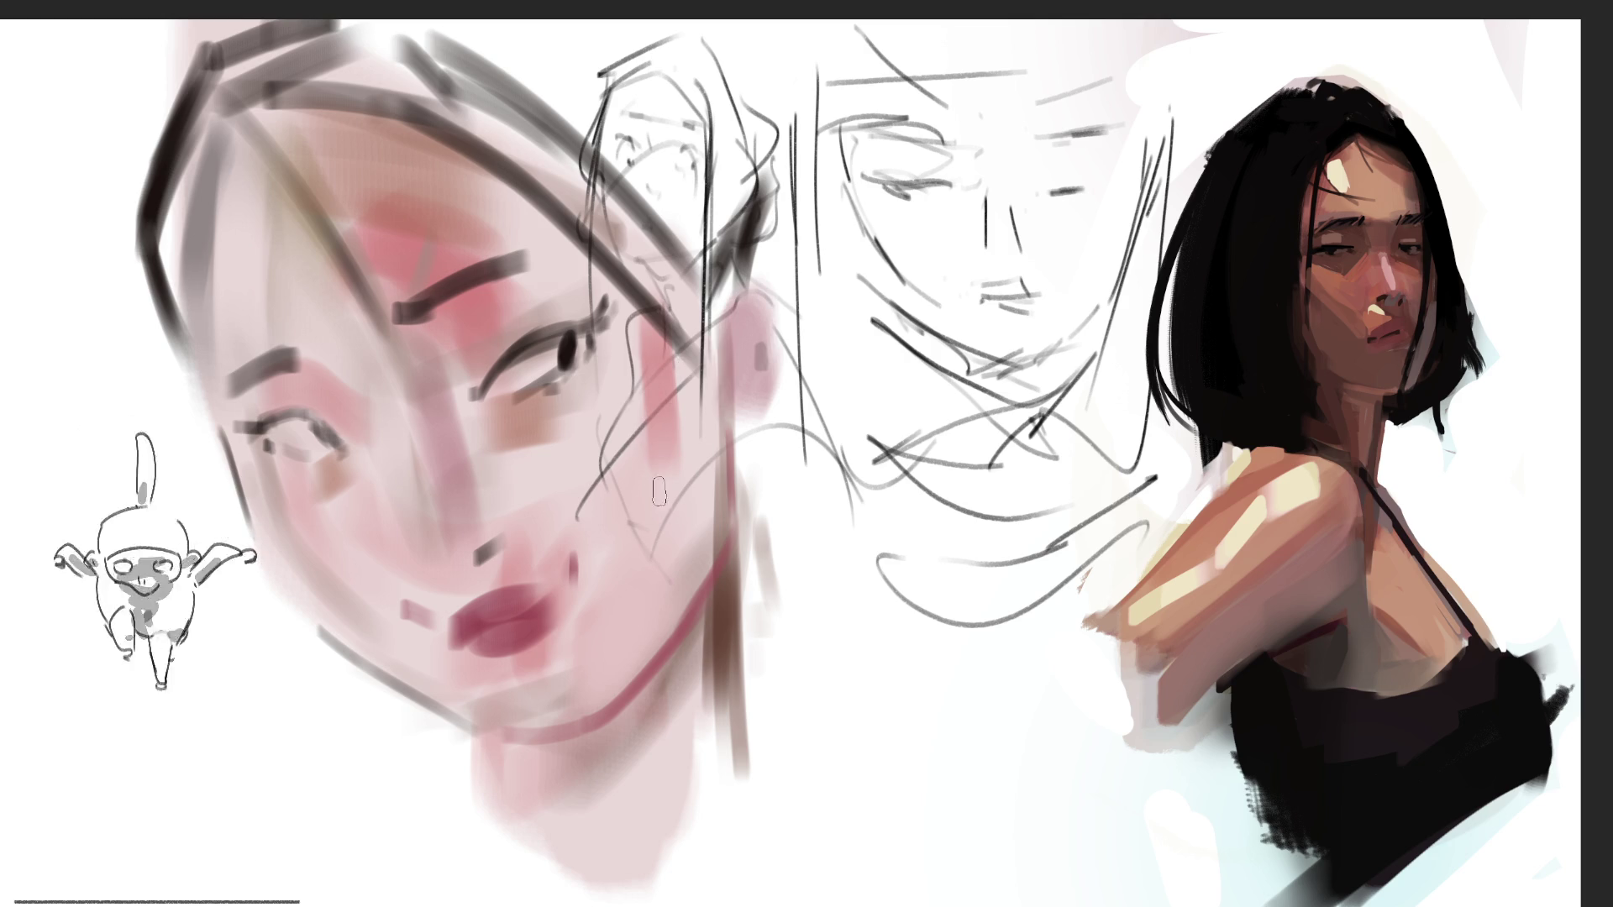
key(bracketright)
key(bracketright)
key(bracketright)
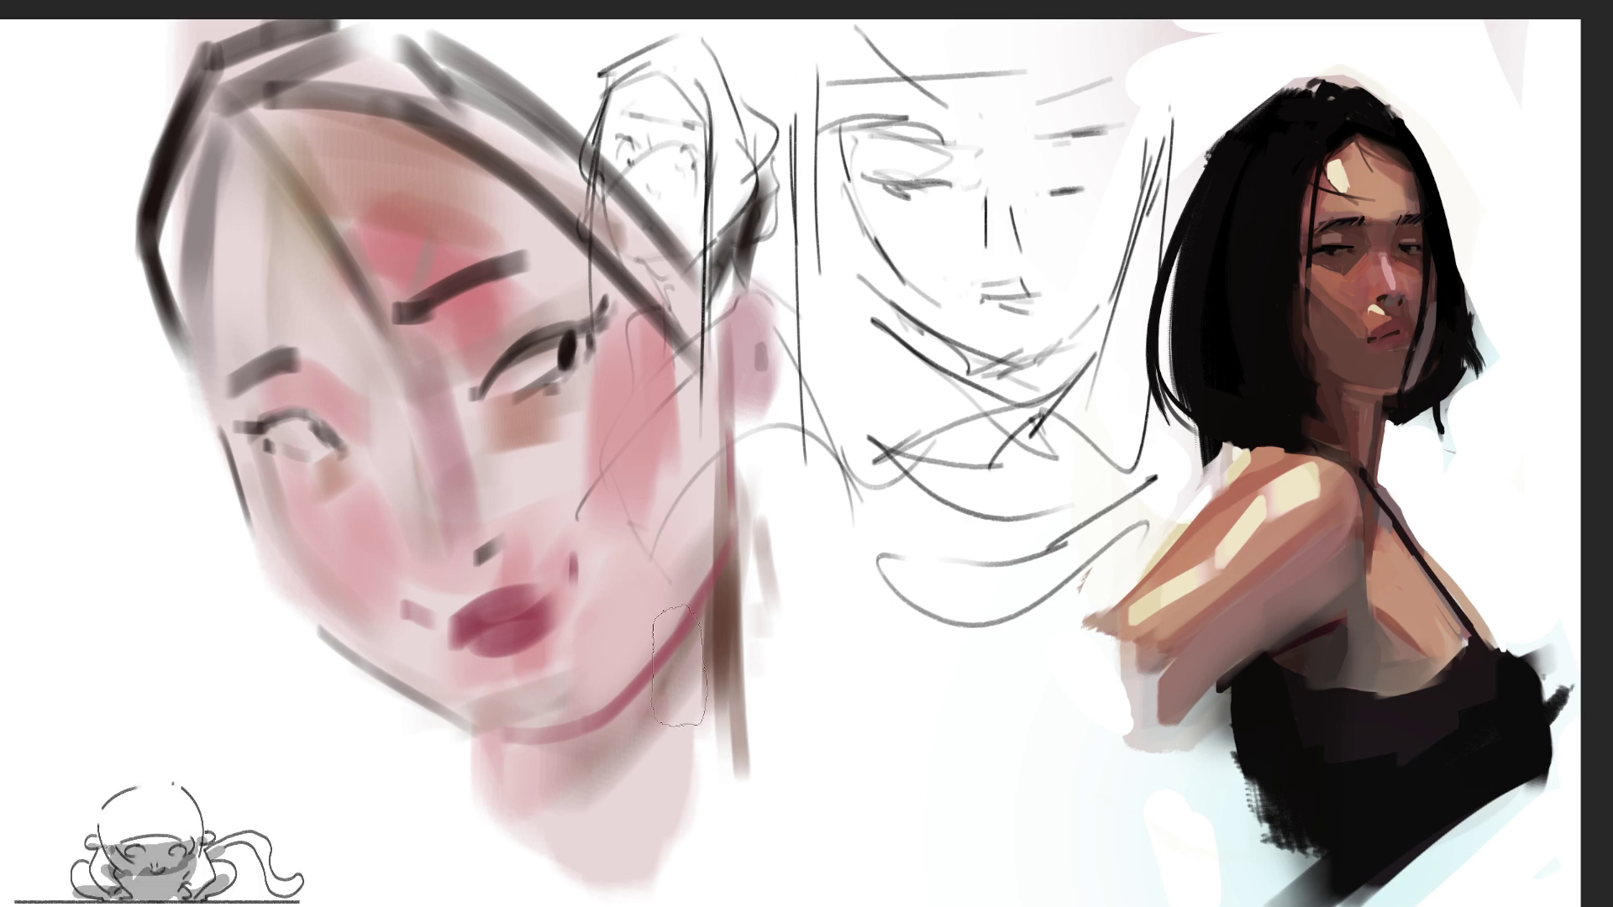
Cover the dark neck stripe with pink strokes, add pink behind the ear and a small dark touch
drag(714, 630, 714, 769)
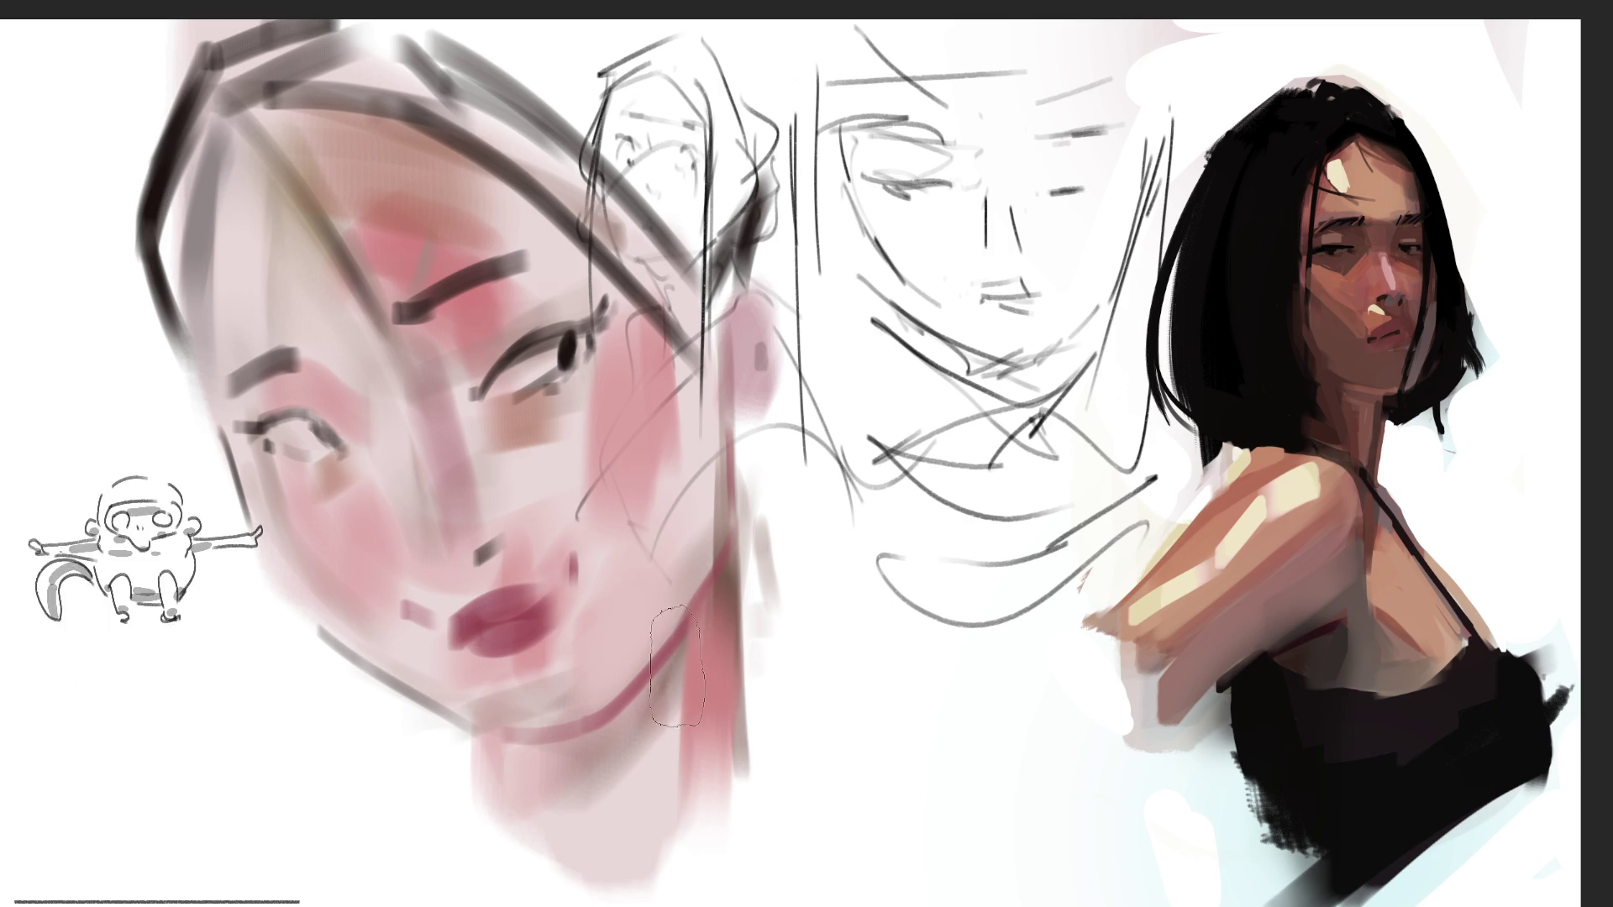
drag(706, 643, 656, 903)
mouse_move(721, 739)
mouse_down()
mouse_move(701, 903)
mouse_move(747, 870)
mouse_up()
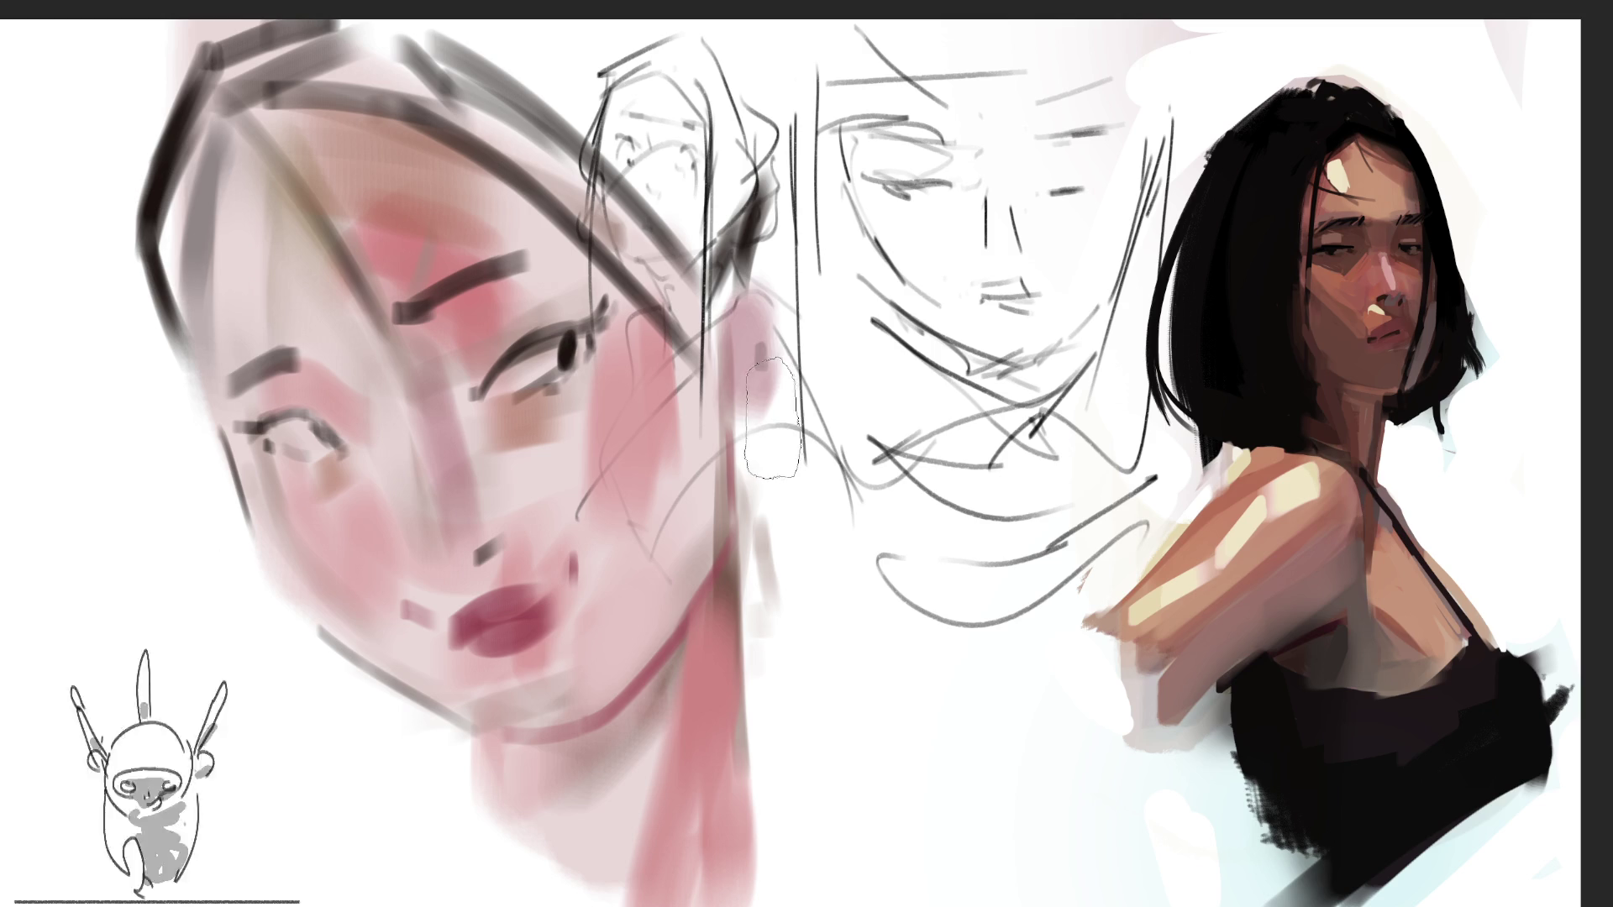
drag(786, 303, 769, 420)
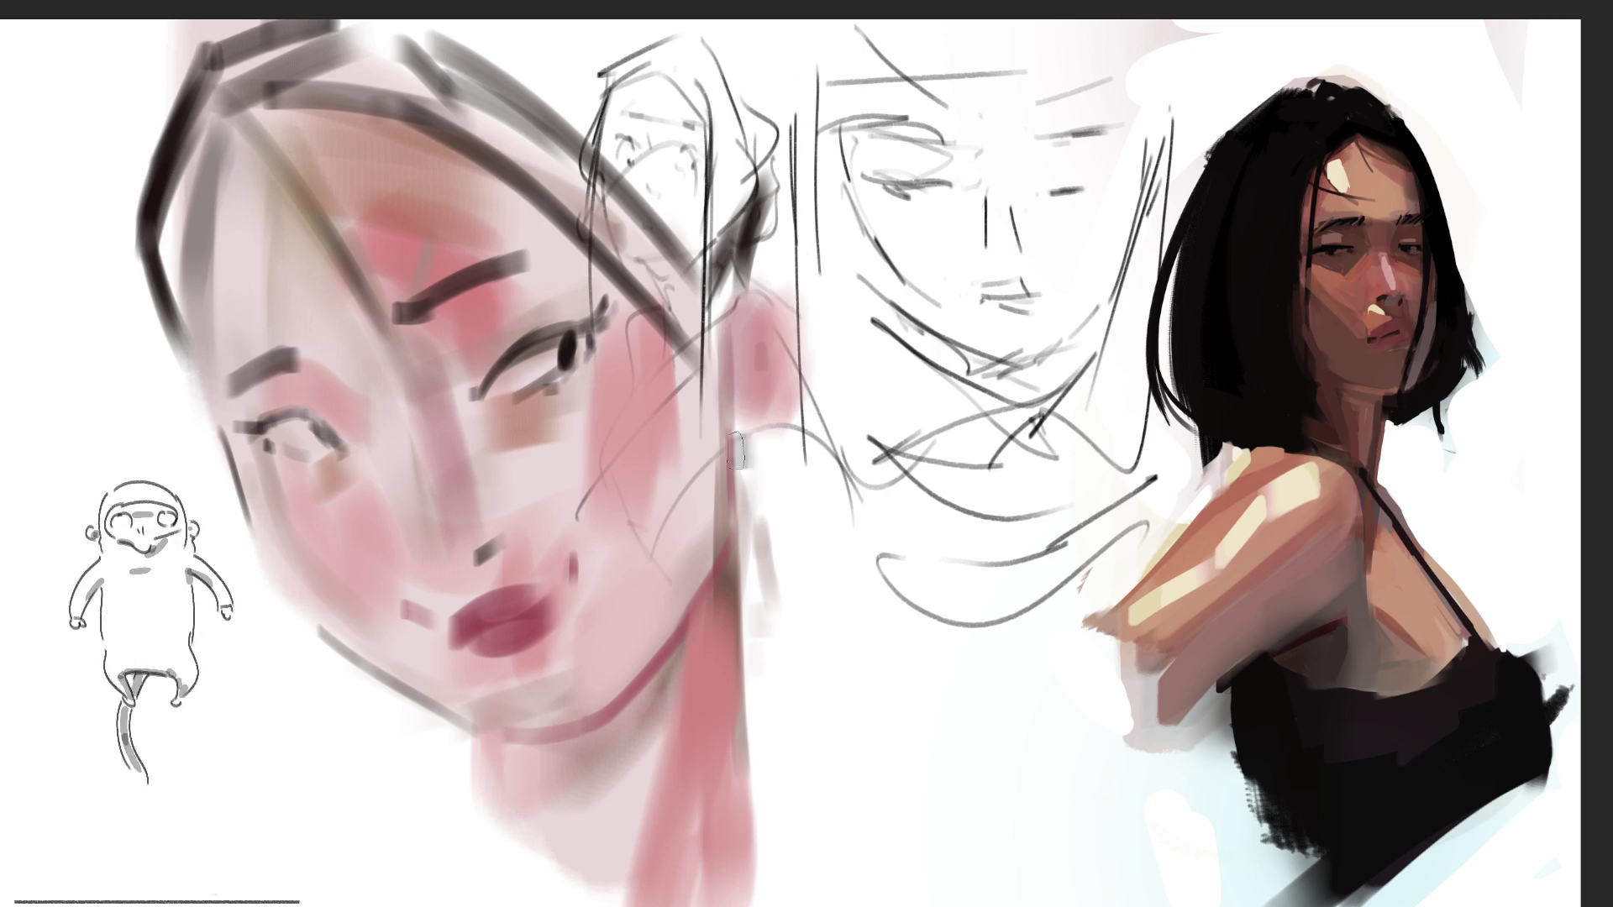
drag(737, 451, 760, 466)
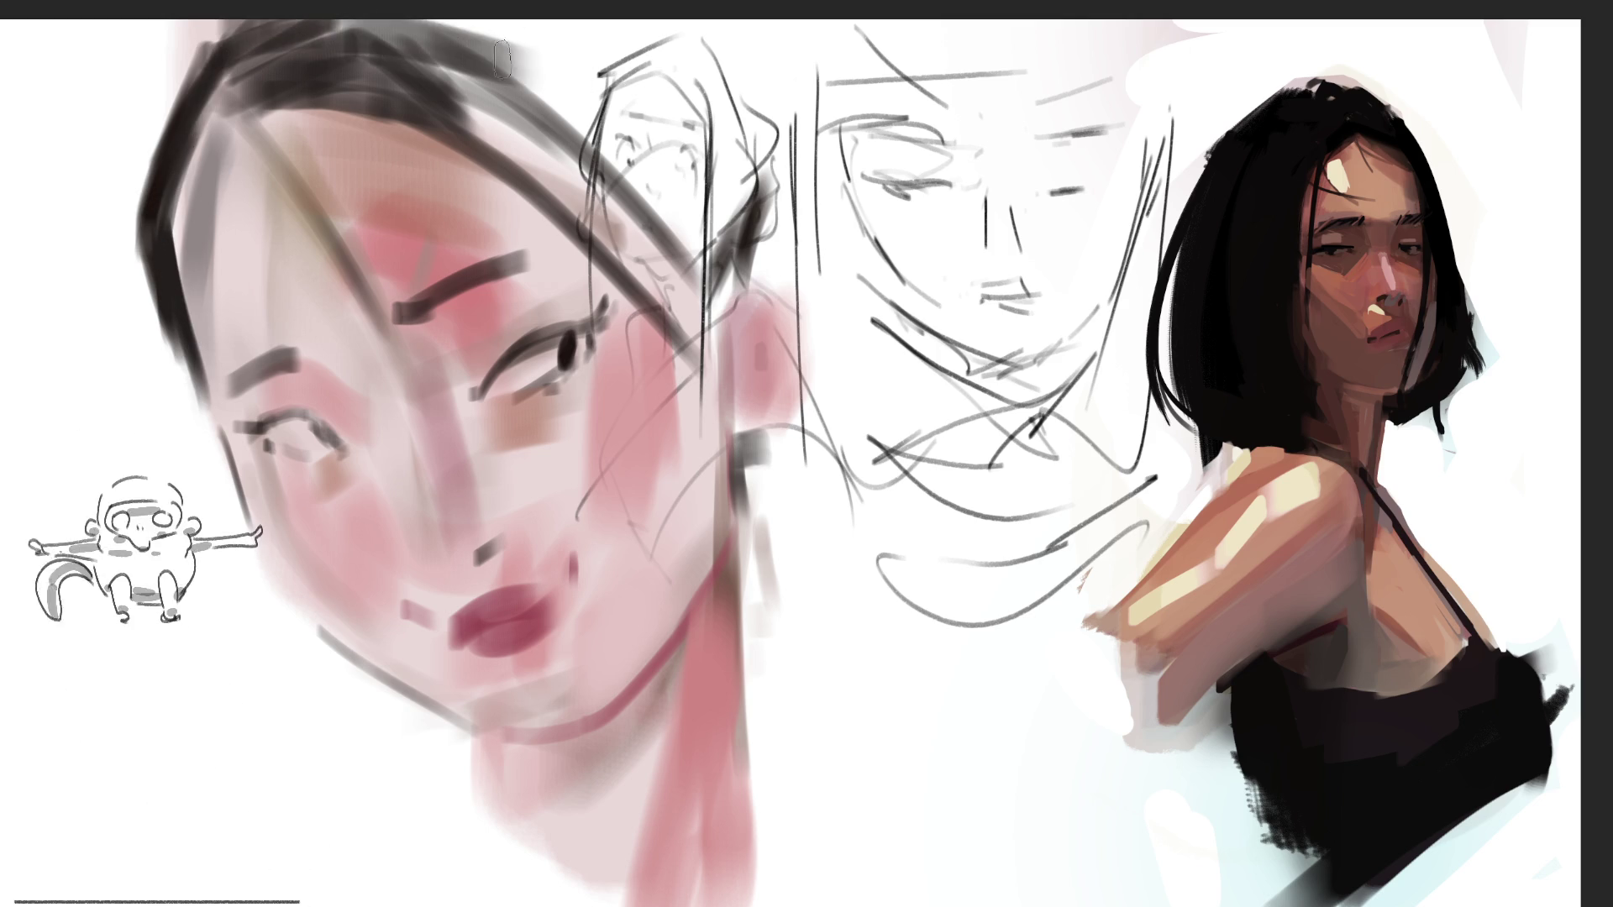
Block dark hair over the head top, dab a dark pupil into the left eye, and sample a colour nearby
mouse_move(605, 105)
mouse_down()
mouse_move(588, 84)
mouse_move(642, 151)
mouse_move(684, 168)
mouse_move(697, 101)
mouse_move(609, 30)
mouse_move(706, 159)
mouse_move(723, 218)
mouse_up()
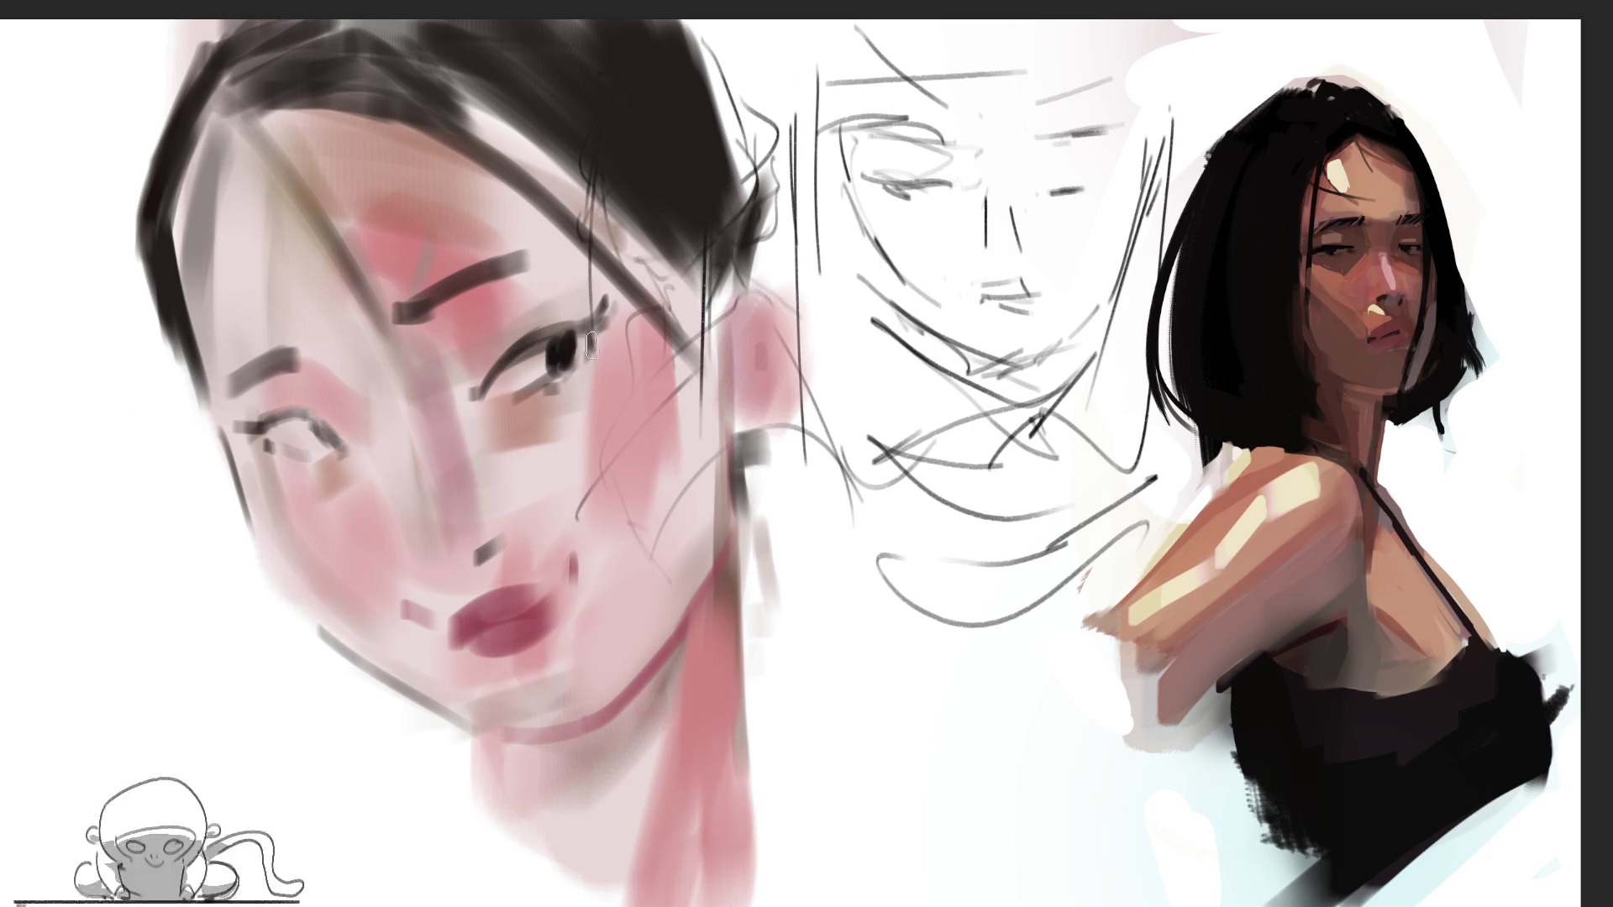
click(319, 433)
drag(310, 430, 321, 439)
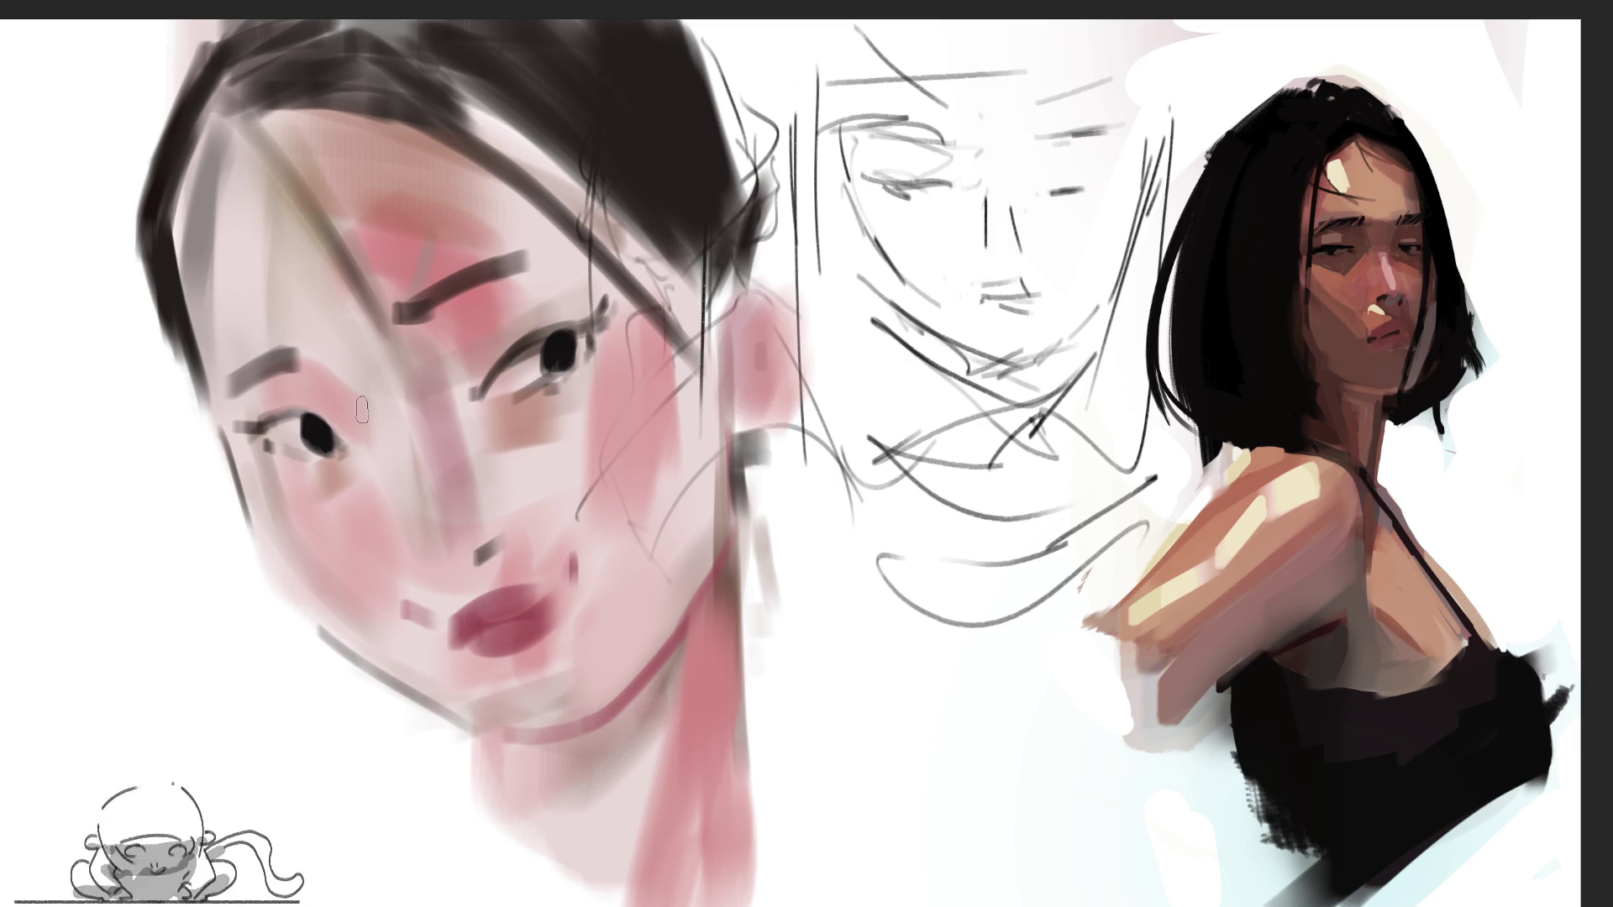
alt+click(351, 395)
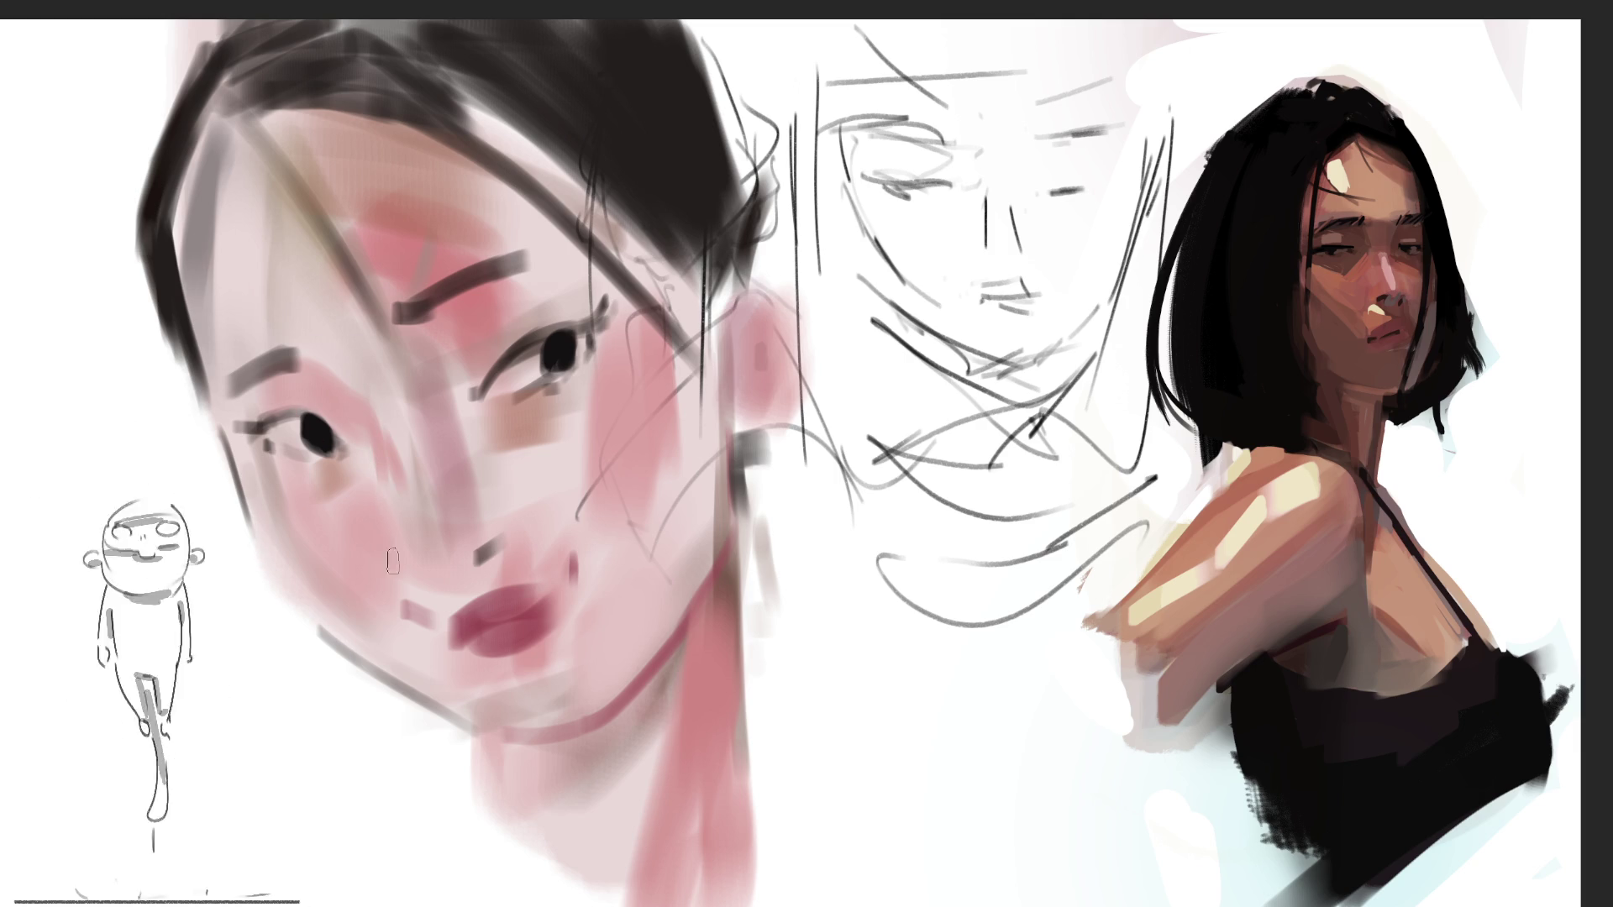